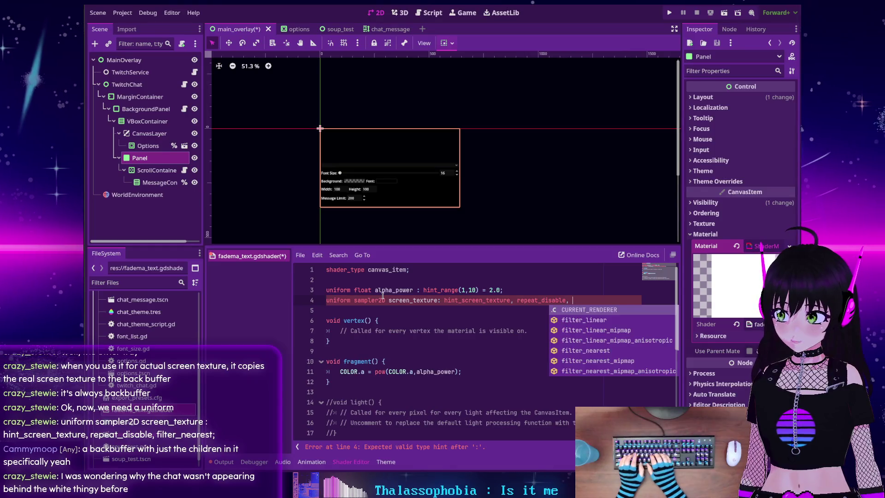
- Finish the screen_texture uniform with filter_nearest and open a new line after line 11
key(Down)
key(Down)
key(Down)
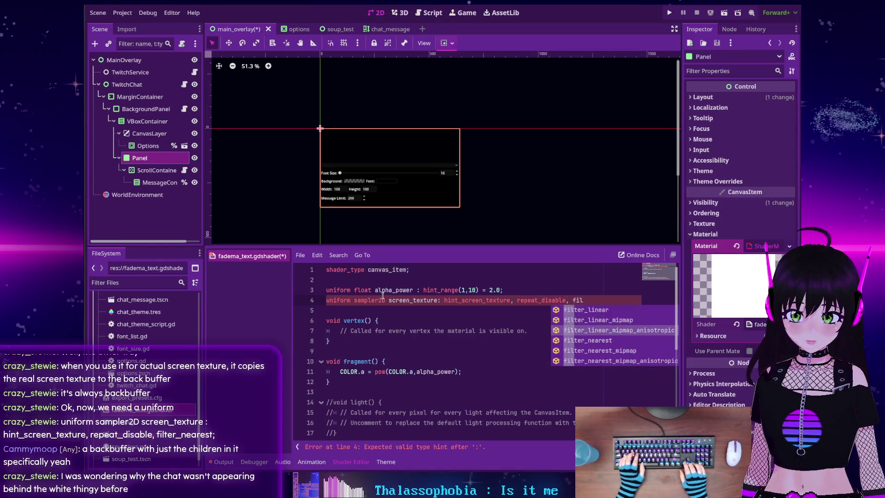
key(Return)
text(;)
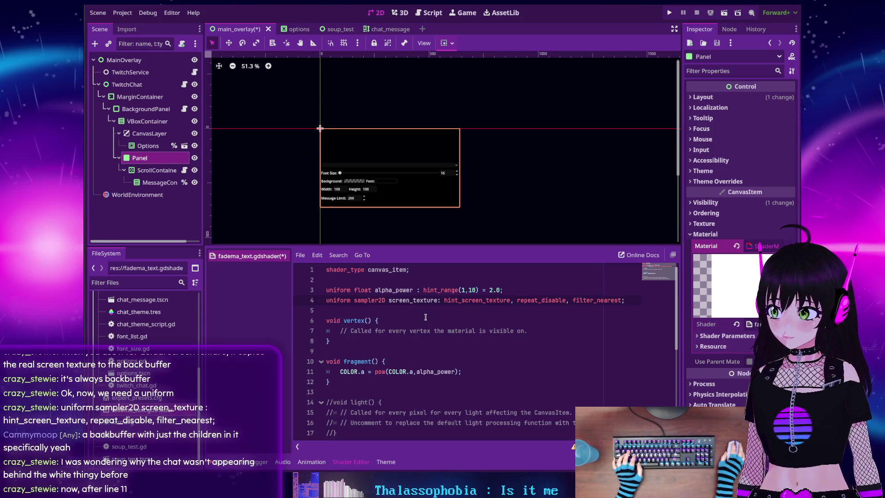
click(464, 371)
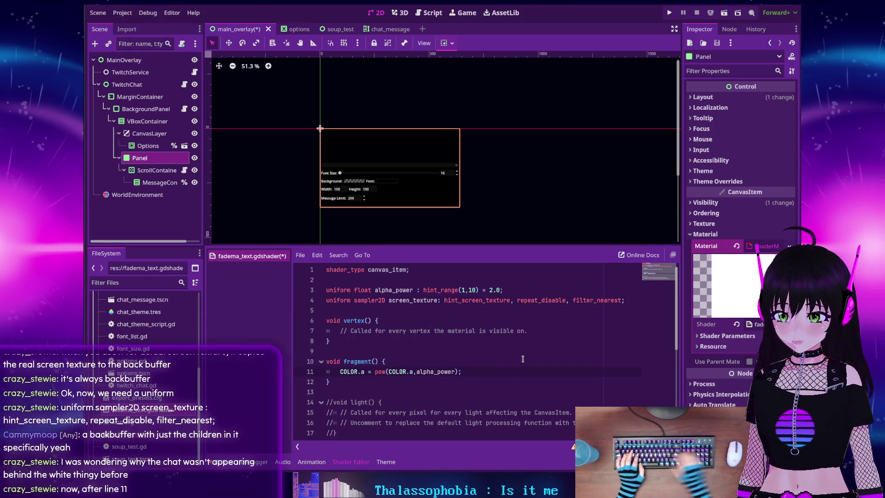
key(Return)
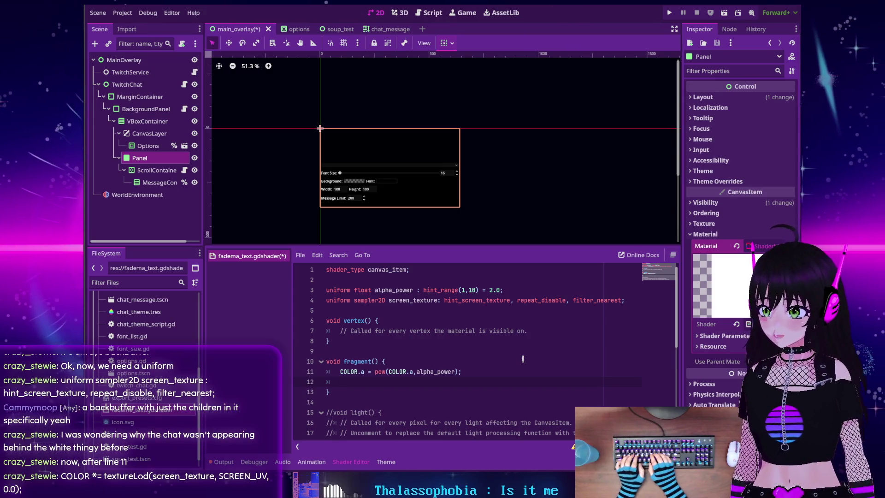
- Write line 12 as 'COLOR *= textureLod(screen_texture, SCREEN_UV, 0.0);' in the fragment function
text(CoCOLOR)
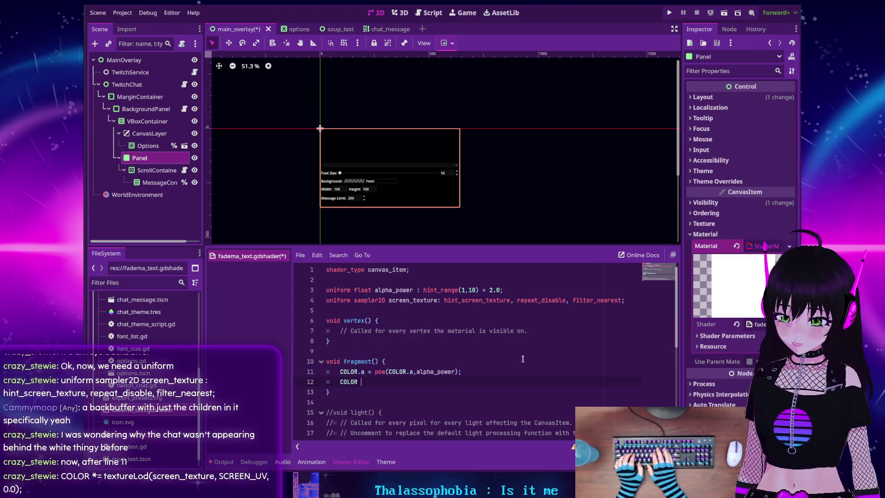
text( *= )
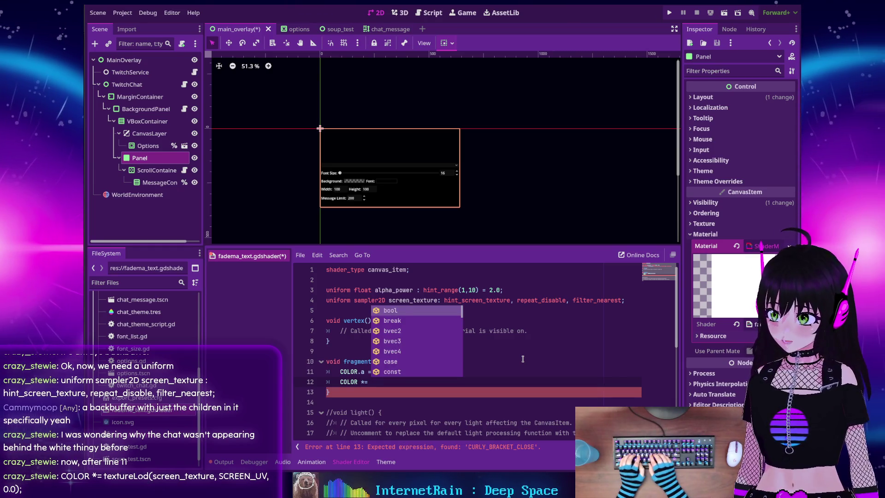
text(texture)
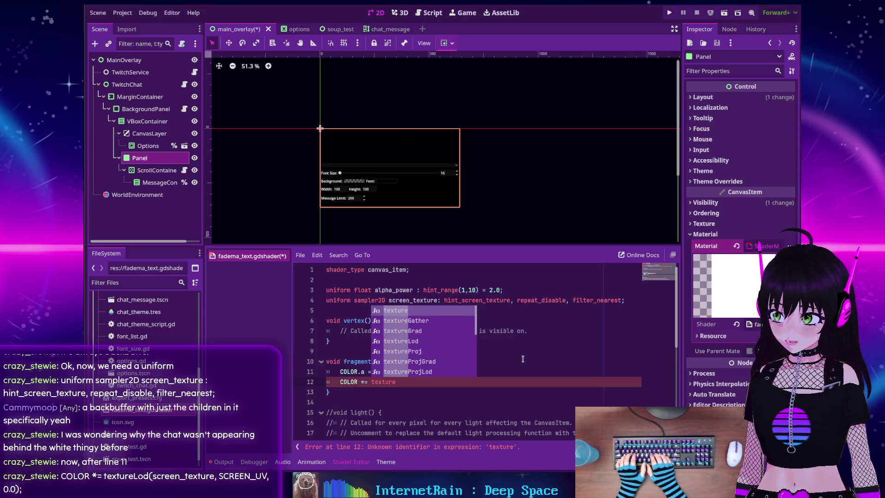
text(Lod)
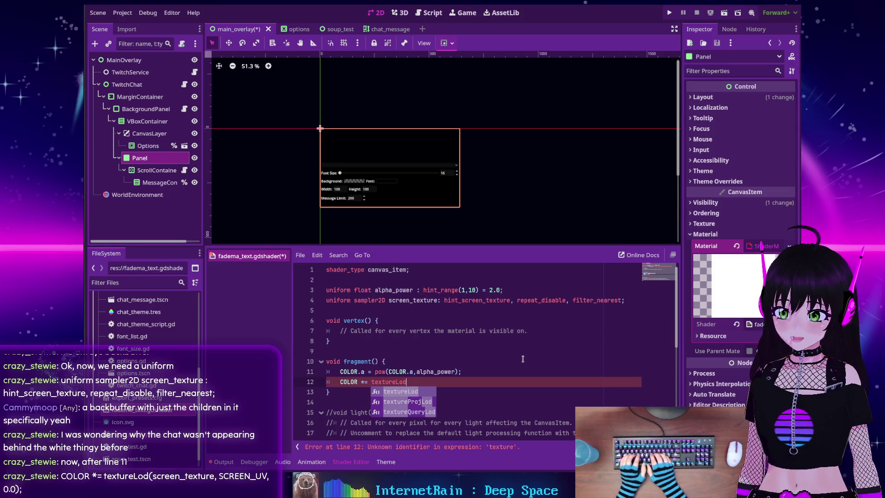
text((sc)
text(r)
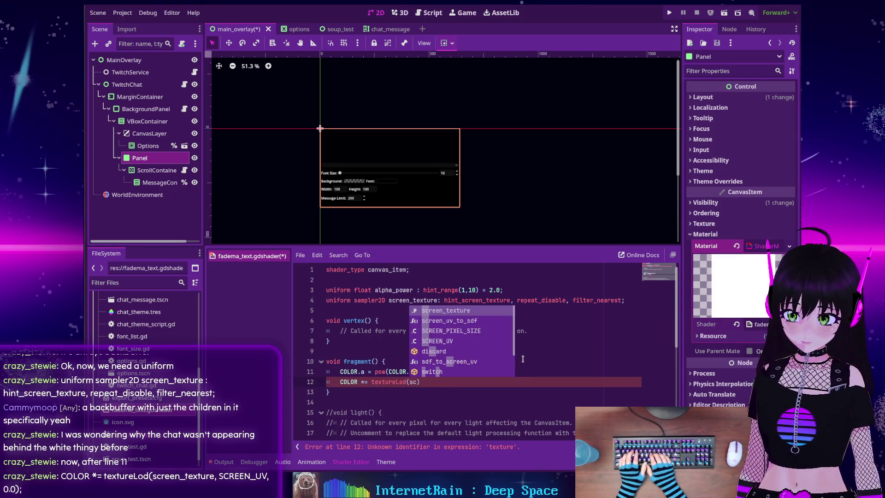
key(Return)
text(SCR)
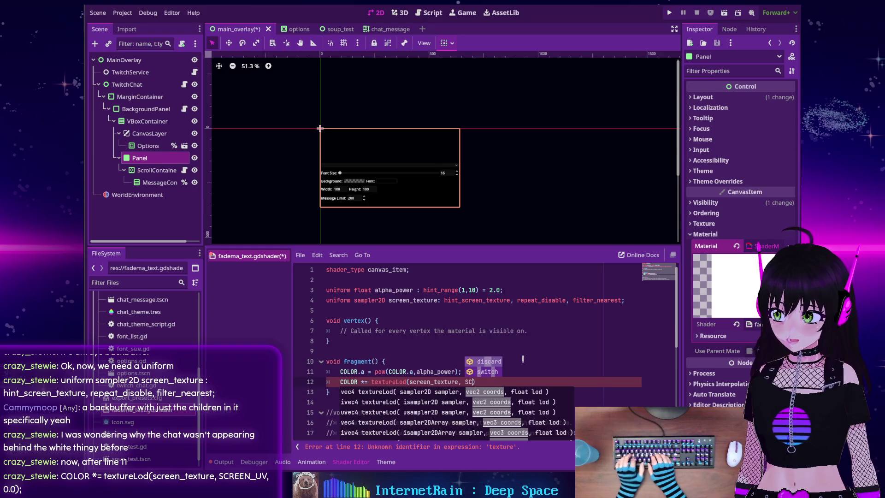
key(Down)
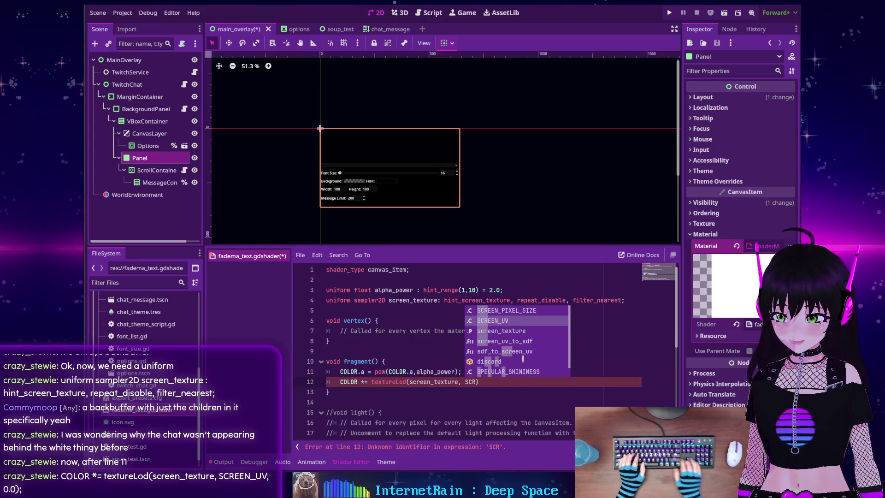
key(Return)
text(0.0))
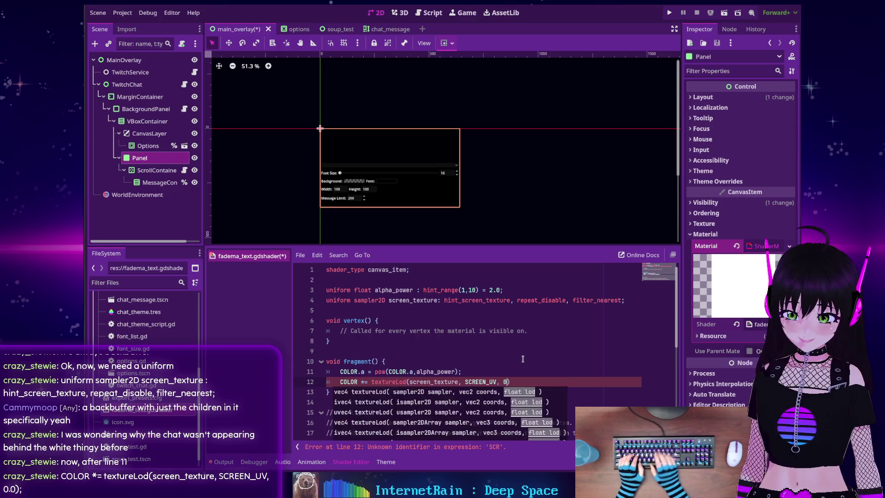
text(;)
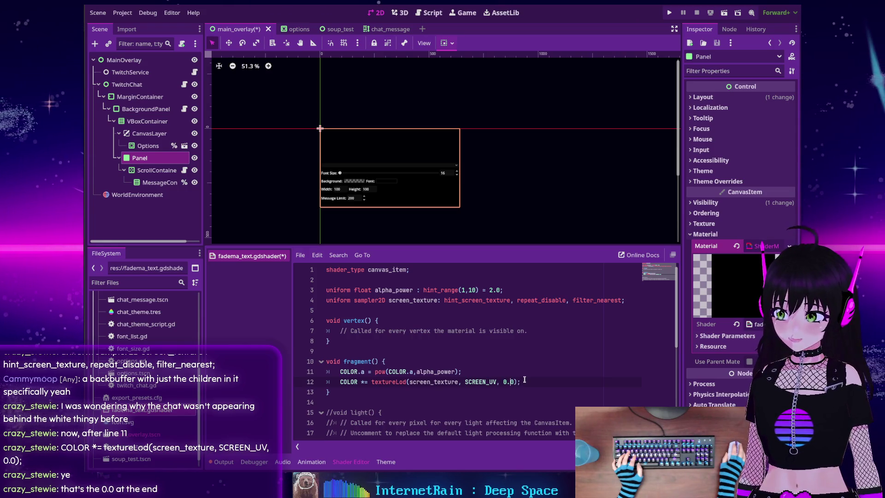
click(514, 382)
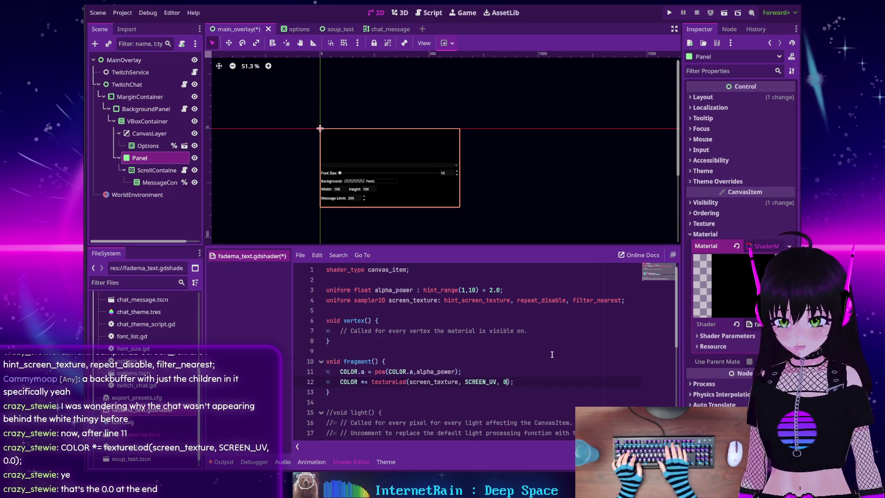
key(BackSpace)
key(BackSpace)
key(BackSpace)
text(0.0)
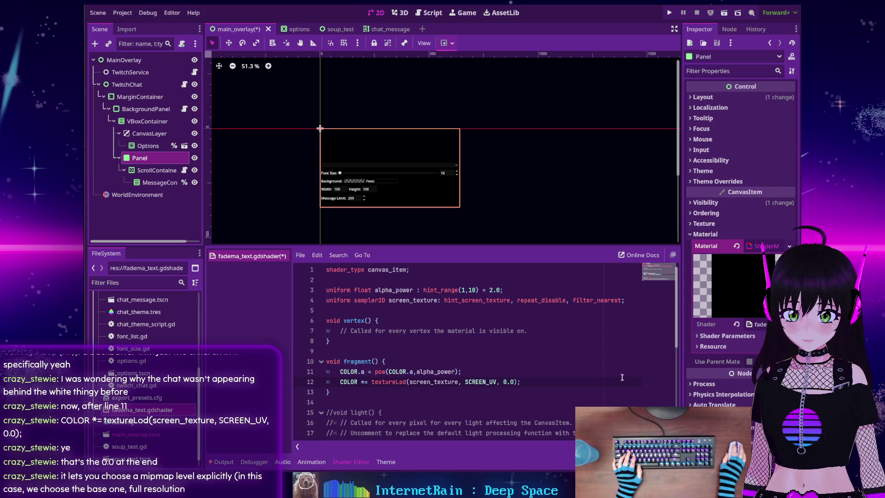
- Save the shader and check that the Panel material's Alpha Power shows 2.0
click(699, 336)
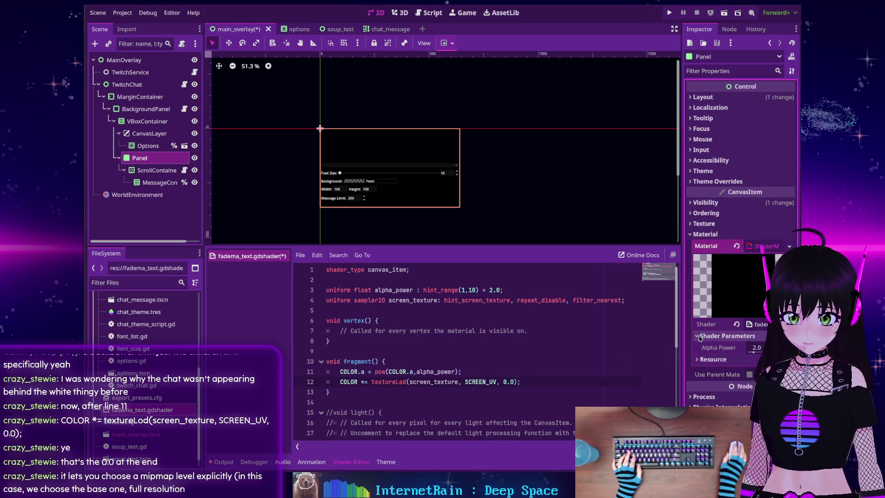
click(512, 341)
key(ctrl+s)
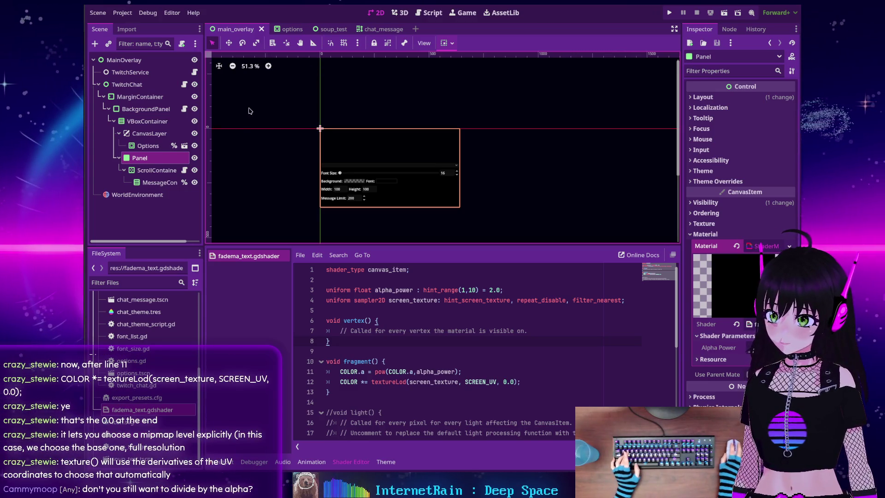
click(157, 170)
click(139, 157)
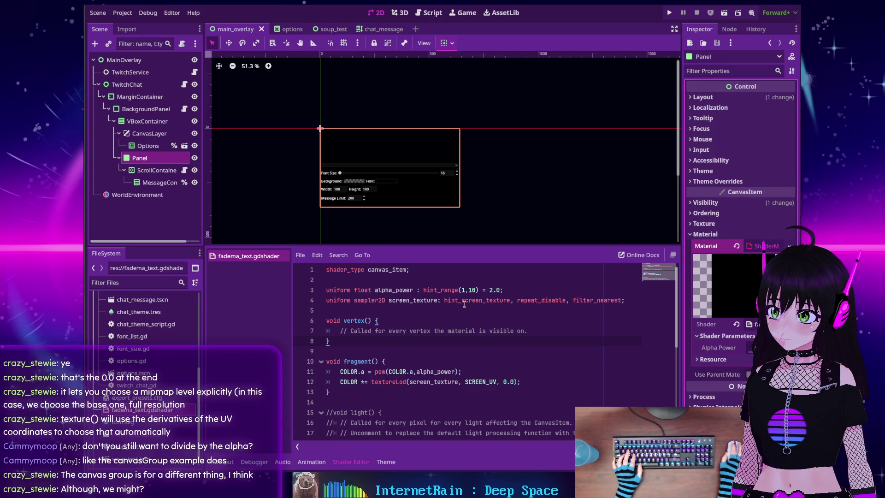
click(534, 384)
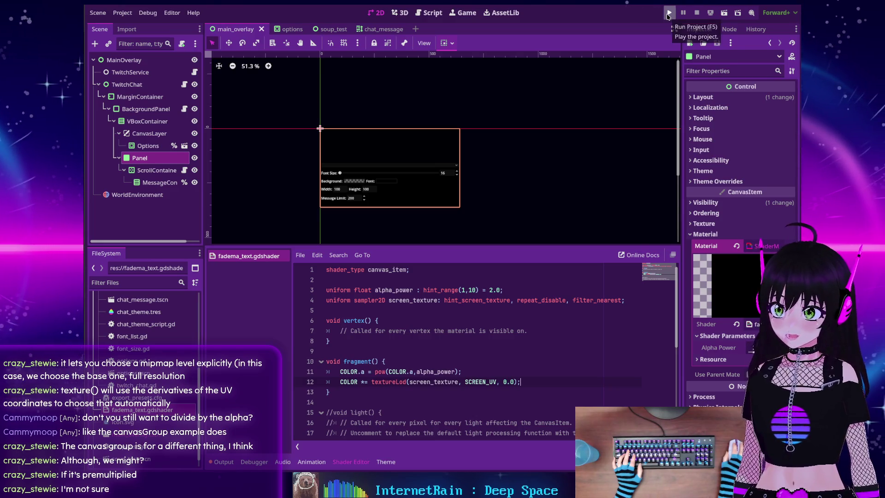
click(668, 13)
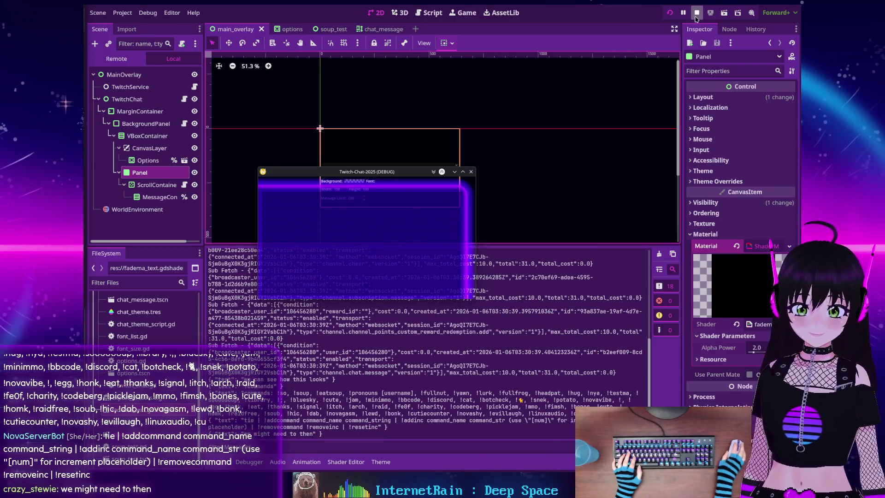
click(696, 16)
click(341, 462)
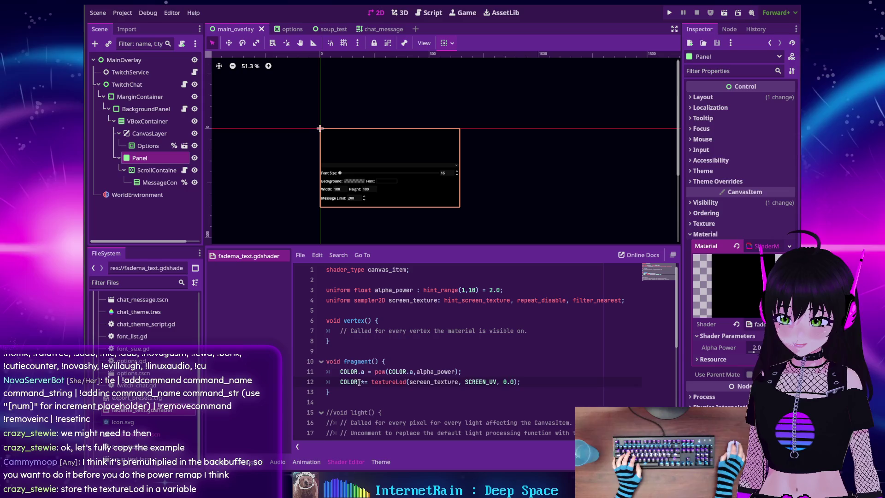
- Replace 'COLOR *=' on line 12 with a vec4 variable declaration
drag(368, 382, 340, 381)
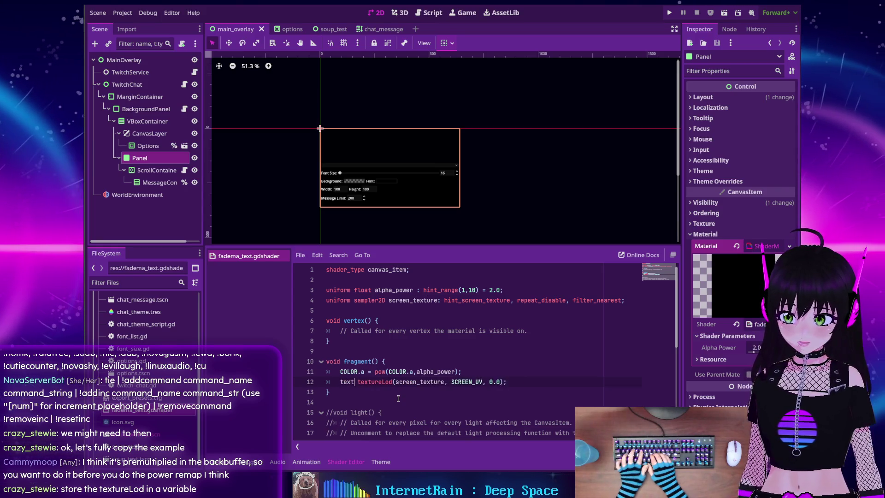
text(Lod)
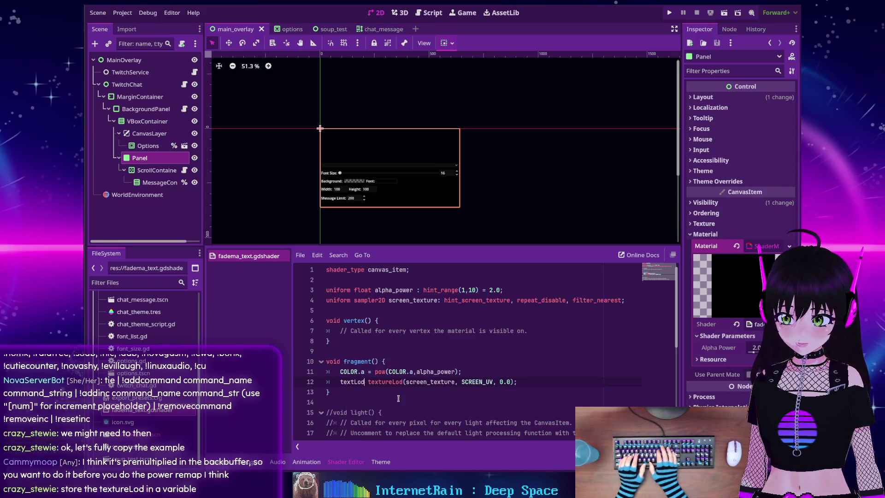
text(s =)
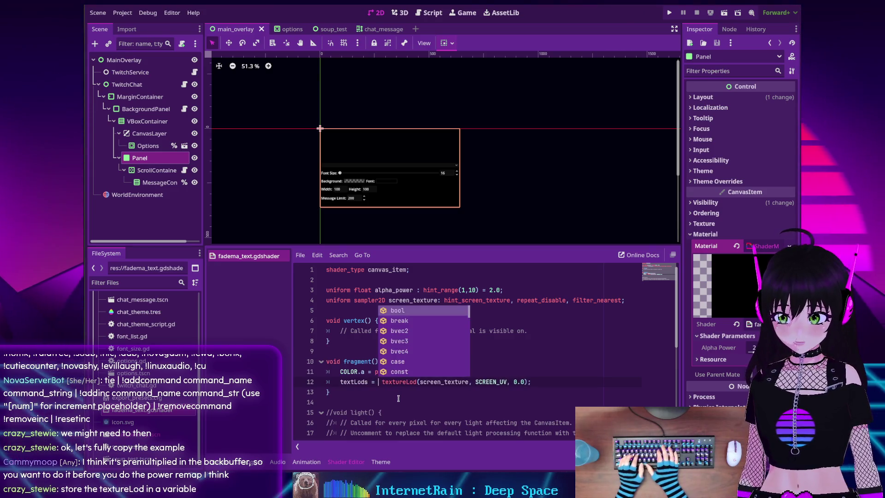
key(BackSpace)
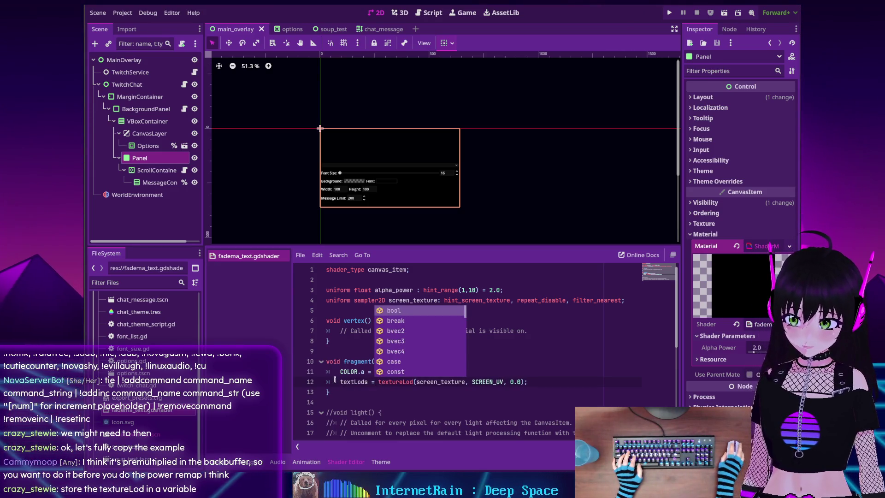
click(341, 382)
text(v)
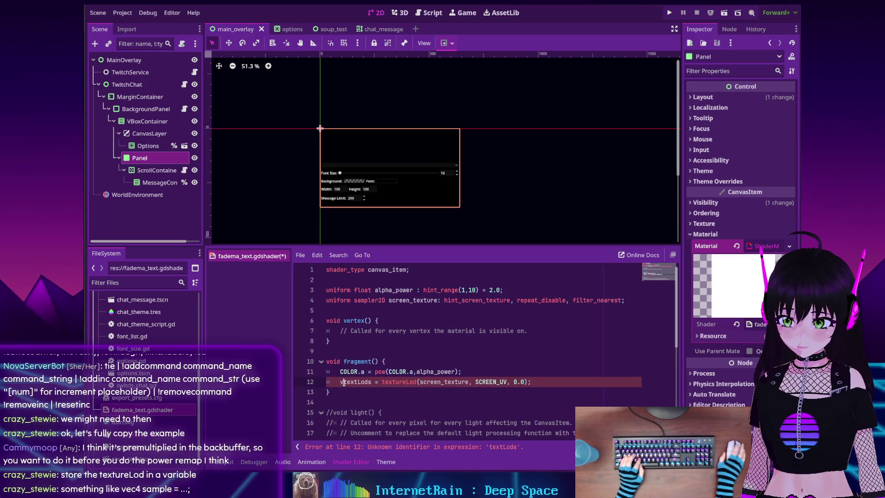
text(ar)
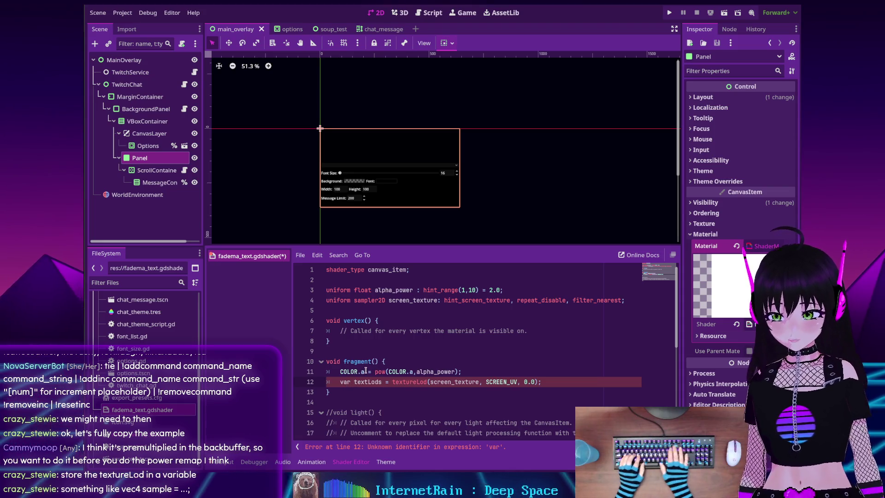
key(BackSpace)
key(BackSpace)
key(BackSpace)
text(unifo)
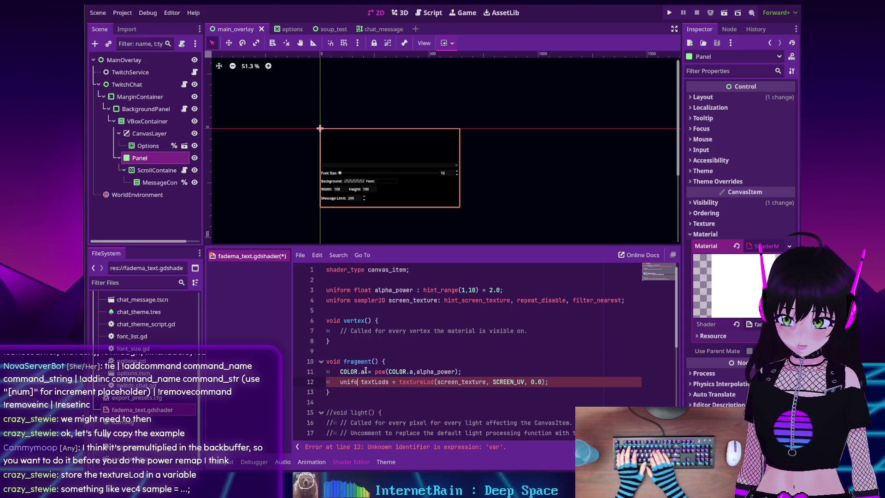
text(rm)
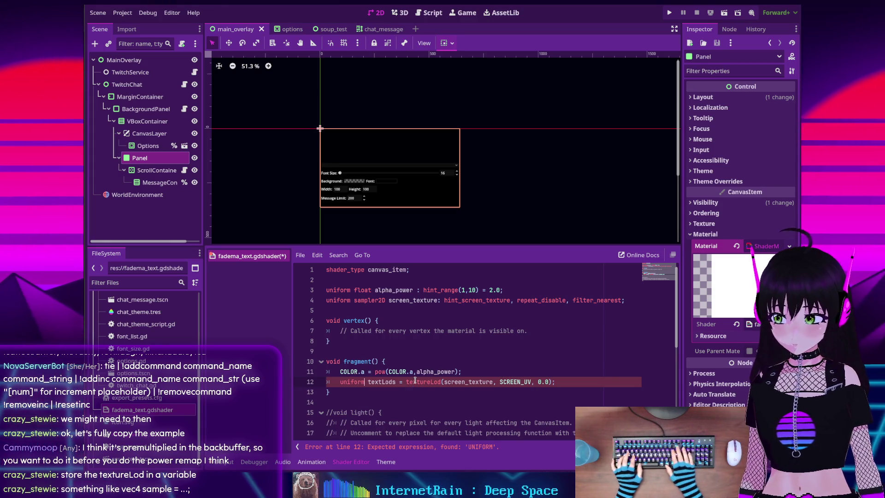
key(Delete)
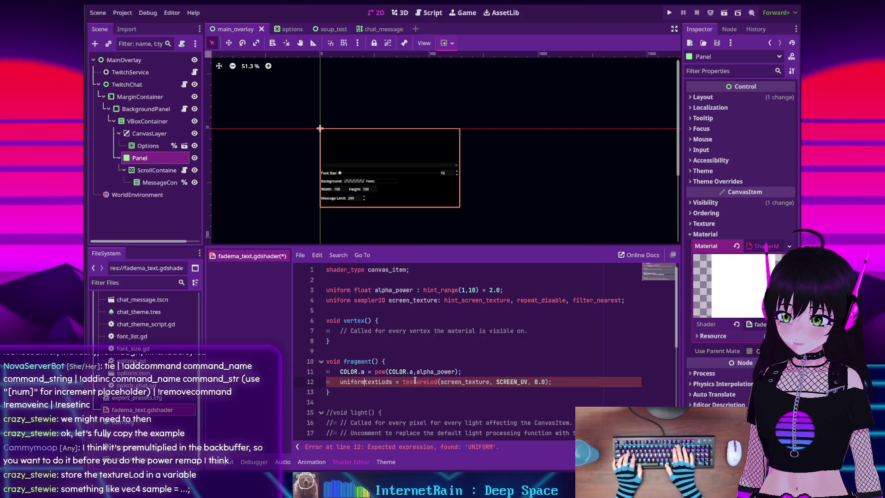
key(BackSpace)
key(BackSpace)
key(BackSpace)
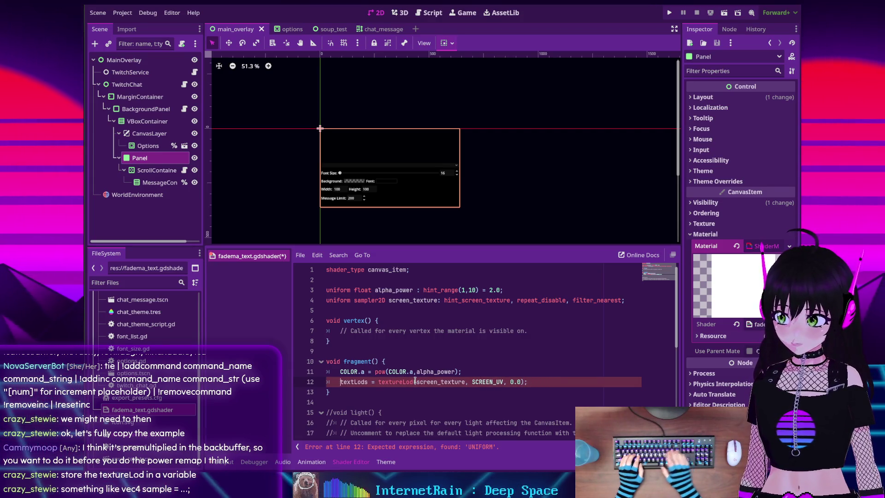
text(vec4)
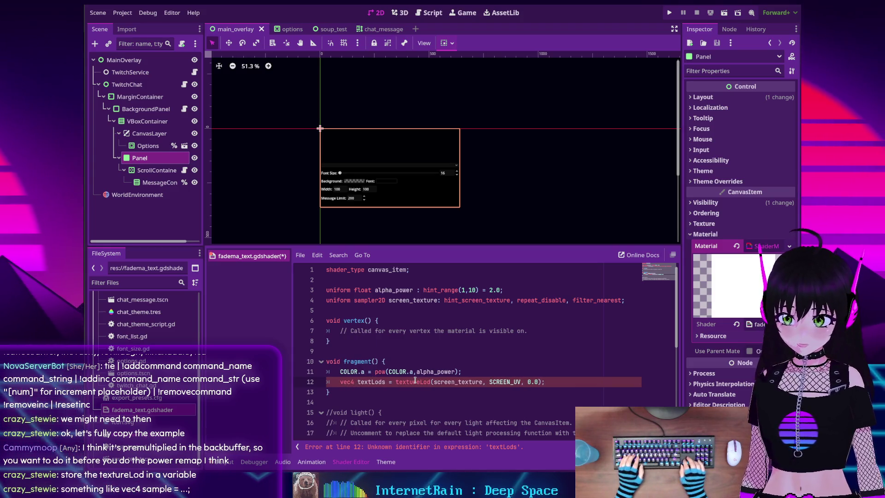
- Name the line 12 vec4 variable 'sample'
key(ctrl+Right)
key(BackSpace)
key(BackSpace)
key(BackSpace)
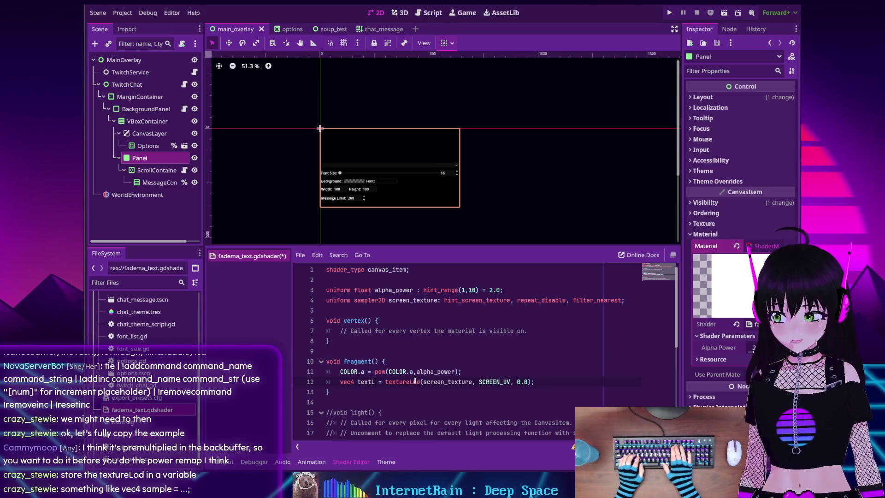
key(BackSpace)
key(BackSpace)
key(BackSpace)
text(sam)
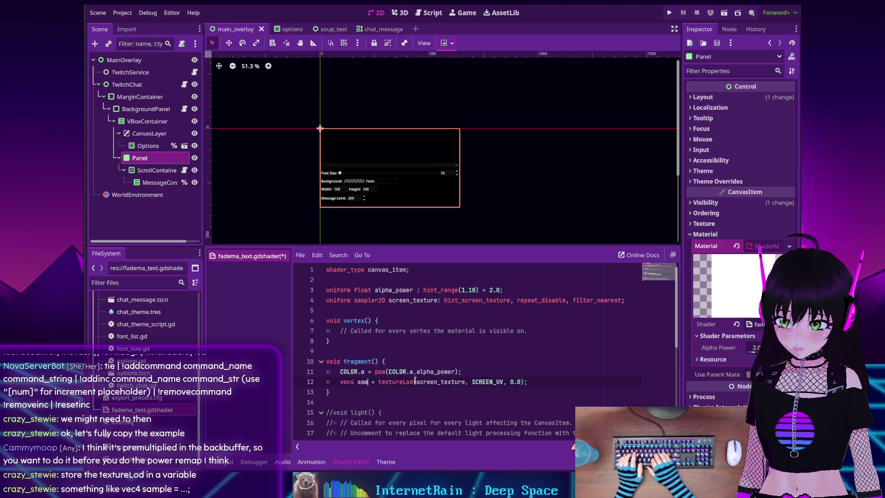
text(ple)
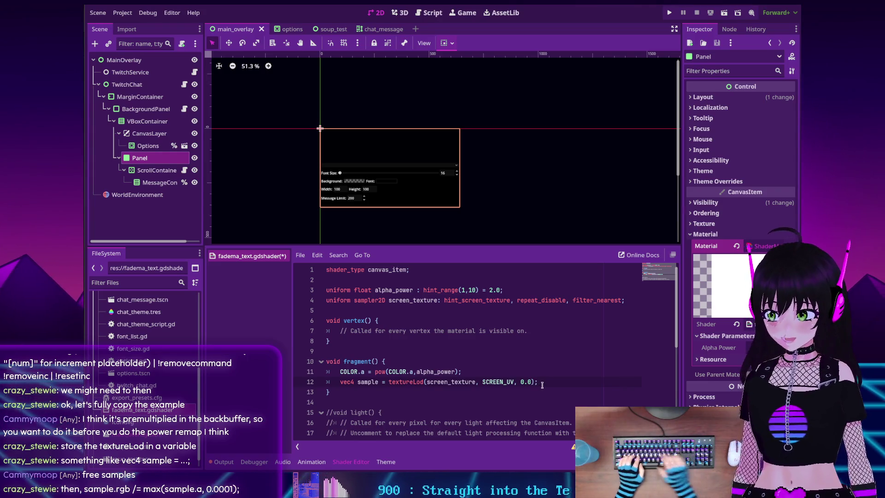
- Add 'sample.rgb /= max(sample.a, 0.0001);' and 'COLOR *= sample;' to fragment()
key(Return)
text(sample)
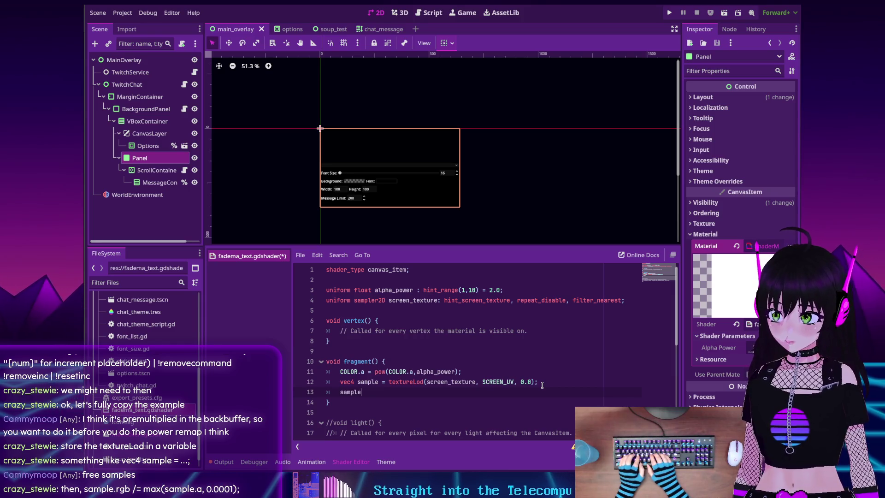
text(.rgb /)
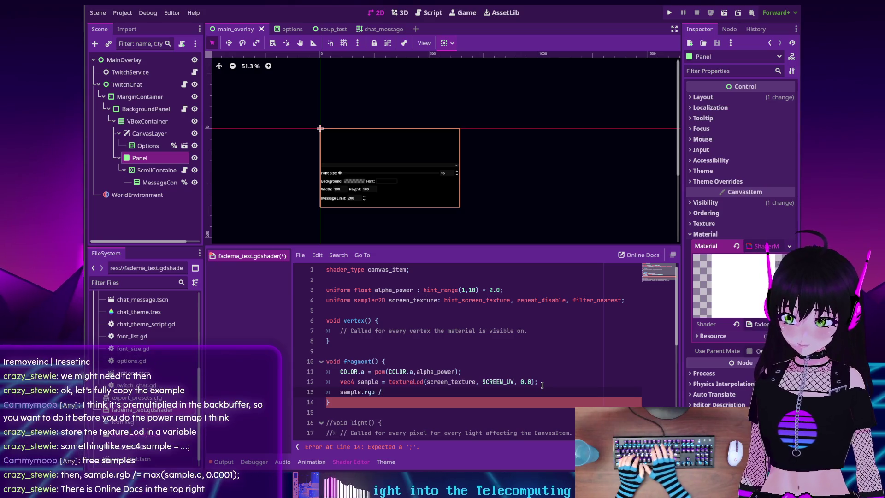
text(= )
text(max(sample)
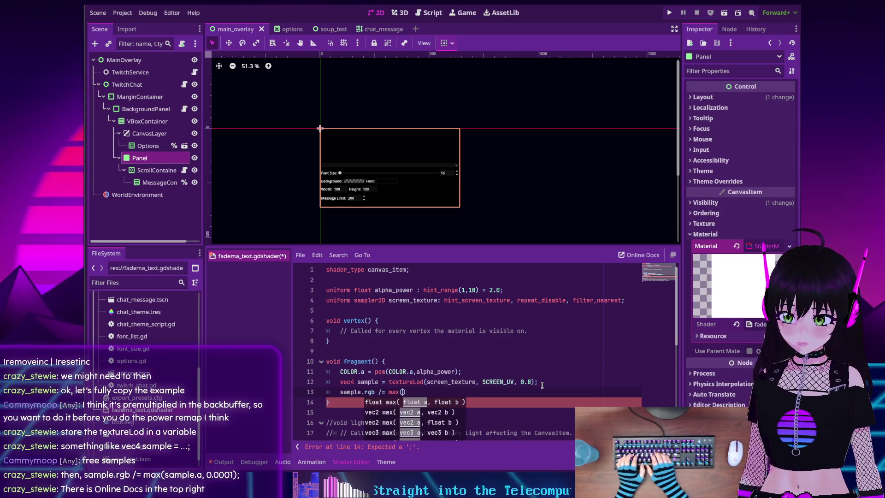
text(.a, )
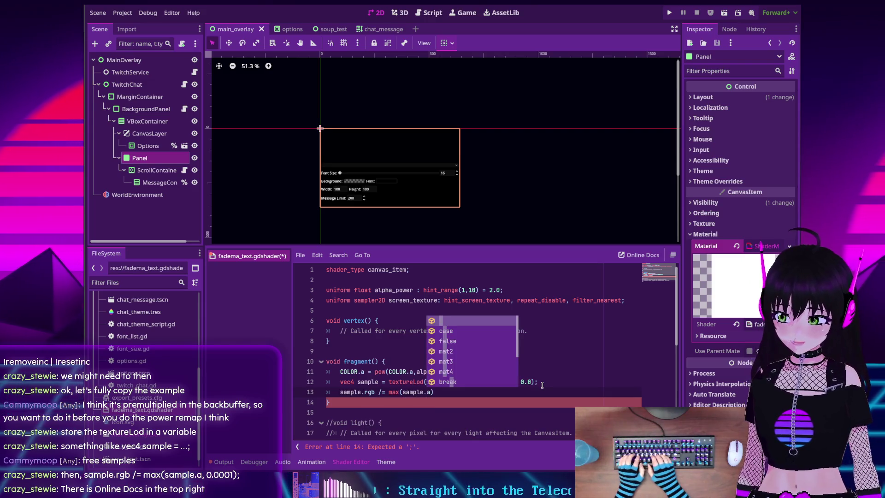
text(0.0)
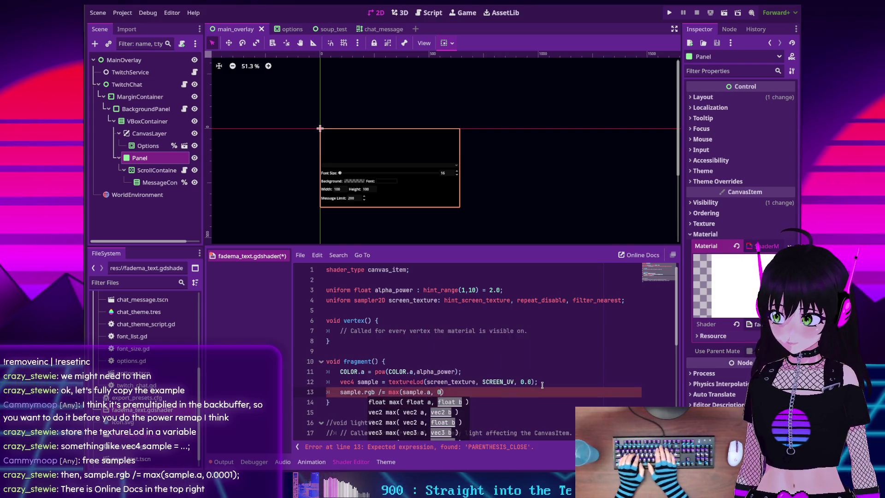
text(001)
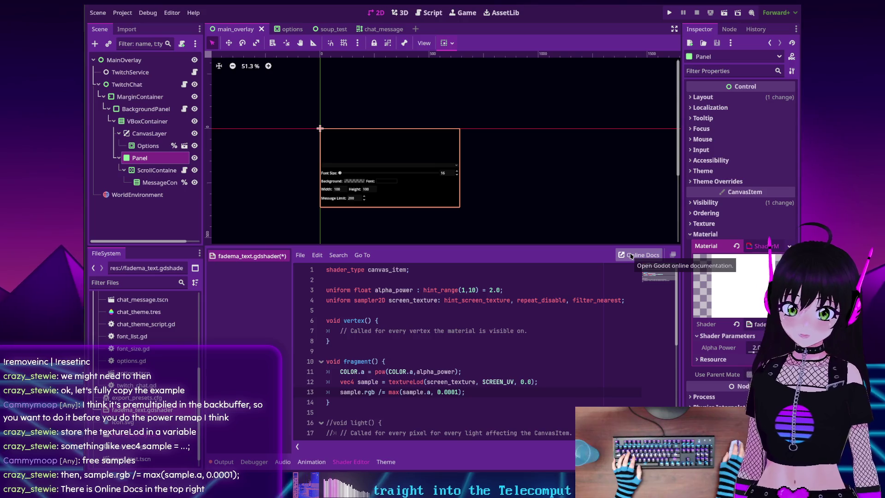
click(630, 257)
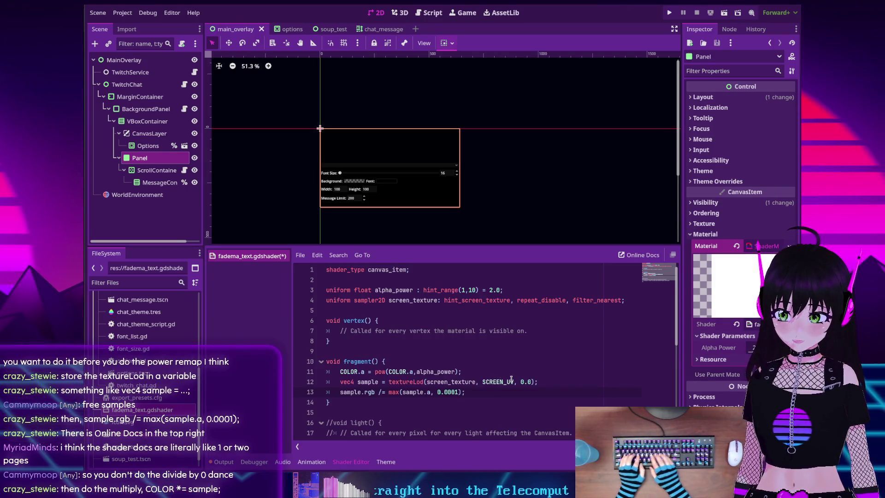
key(Return)
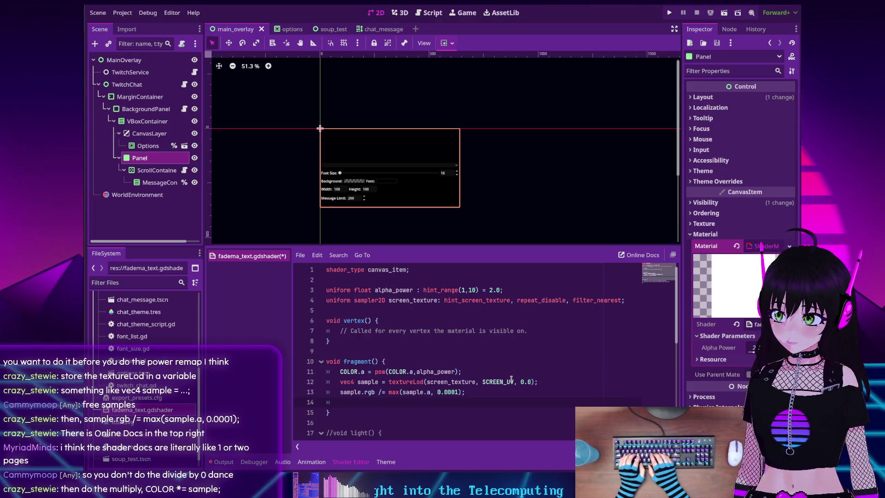
text(COLOR)
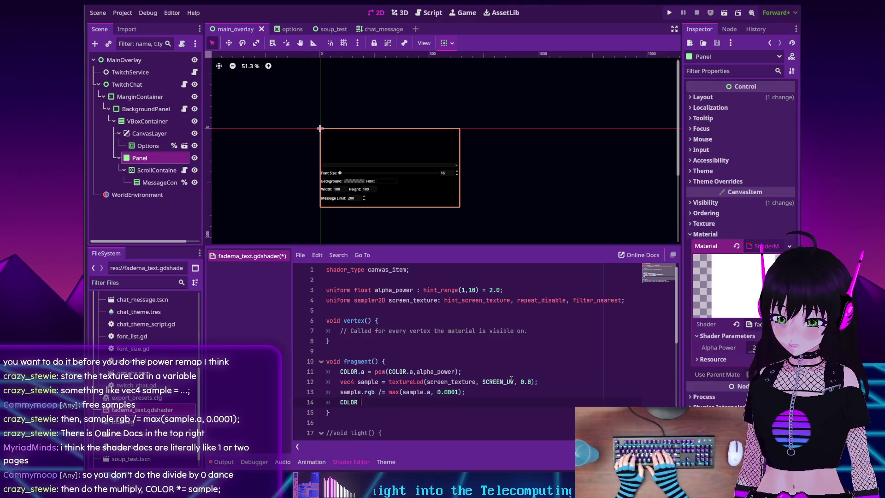
text( *)
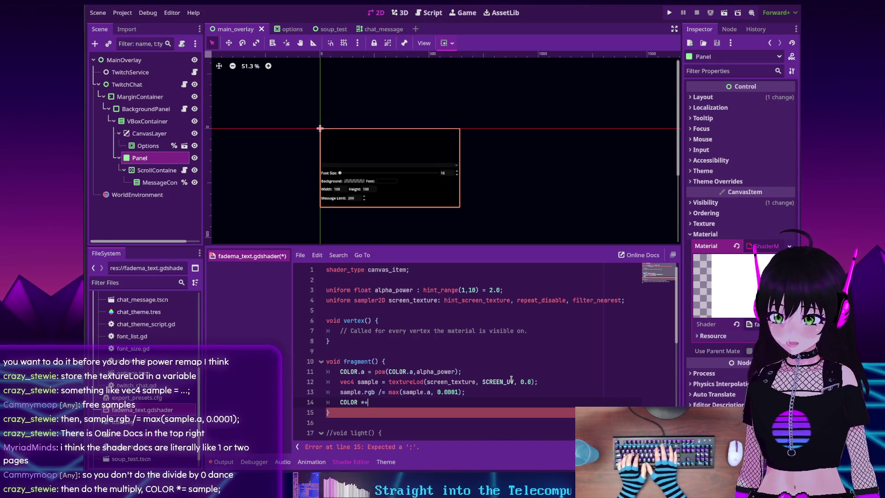
text(= )
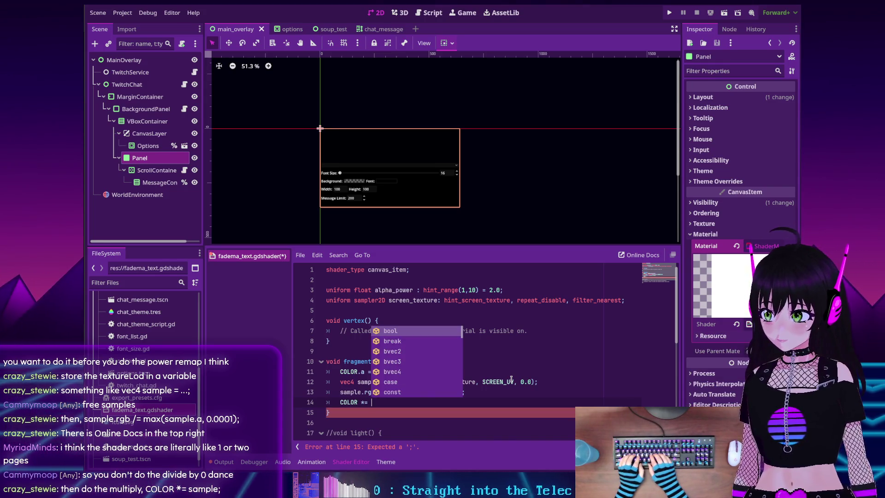
text(sample;)
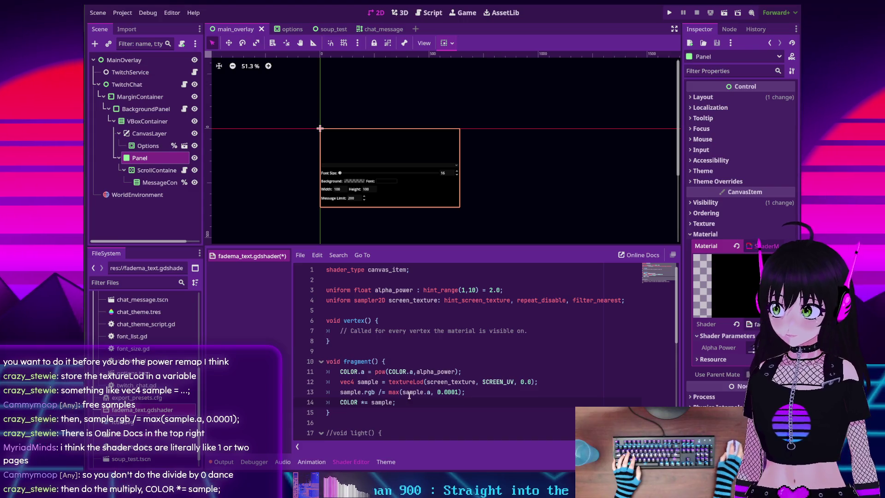
- Run the project, then change line 14 to 'COLOR = sample;'
click(669, 13)
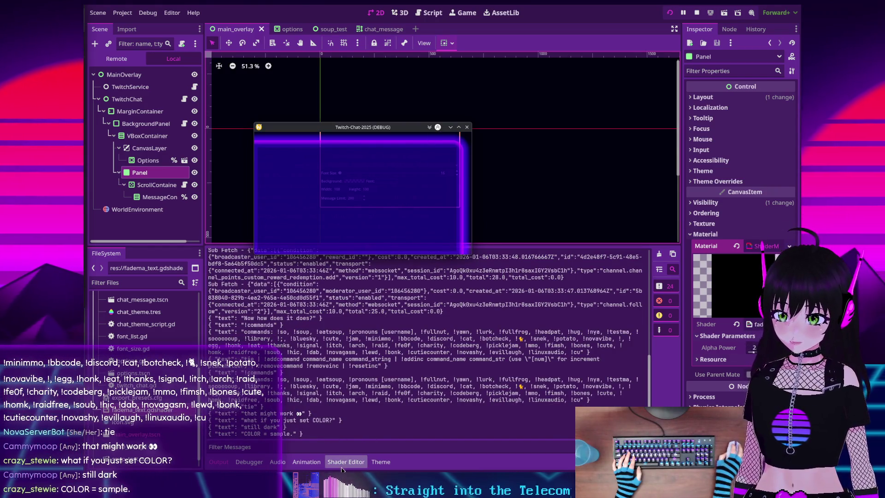
click(345, 462)
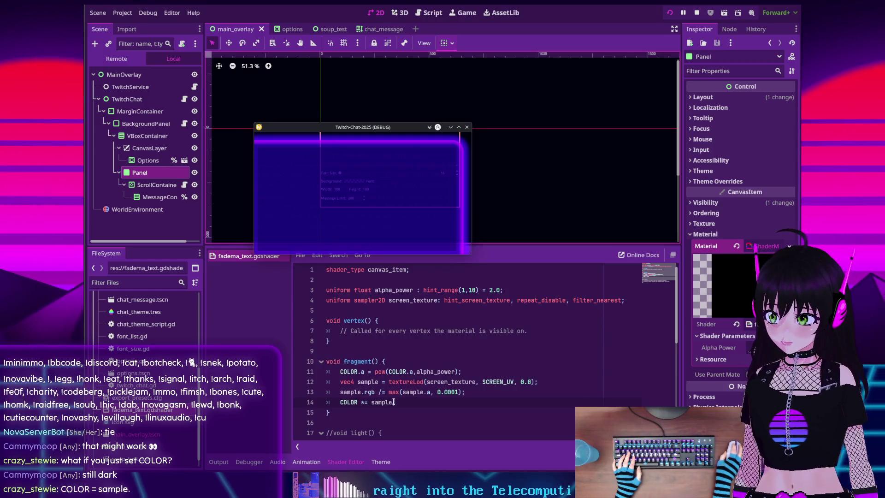
click(363, 401)
key(BackSpace)
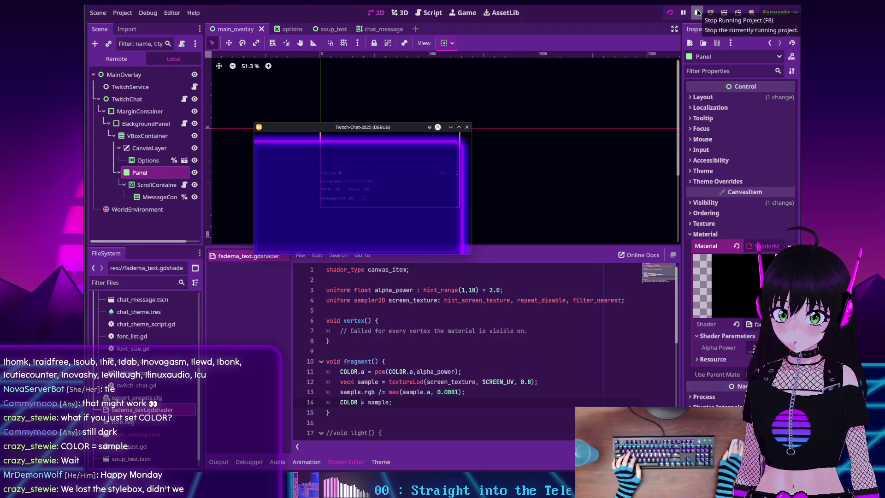
- Give the Panel a New StyleBoxFlat panel style override and stop the running project
click(709, 181)
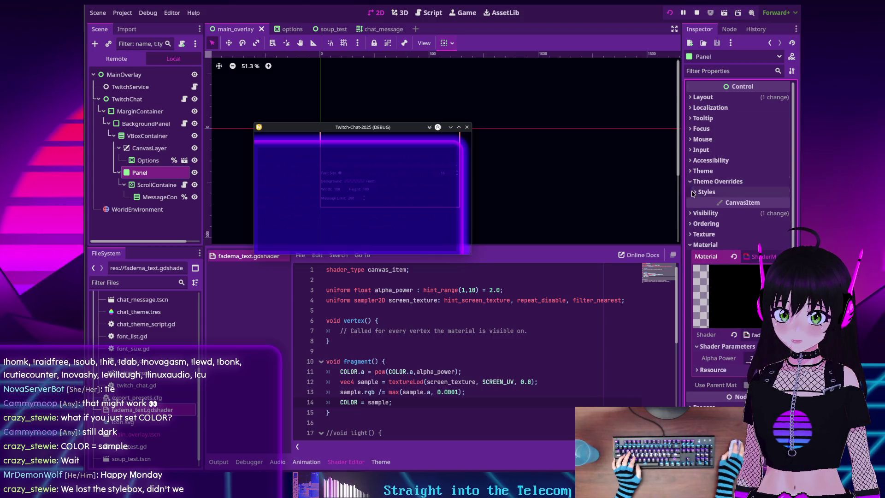
click(694, 192)
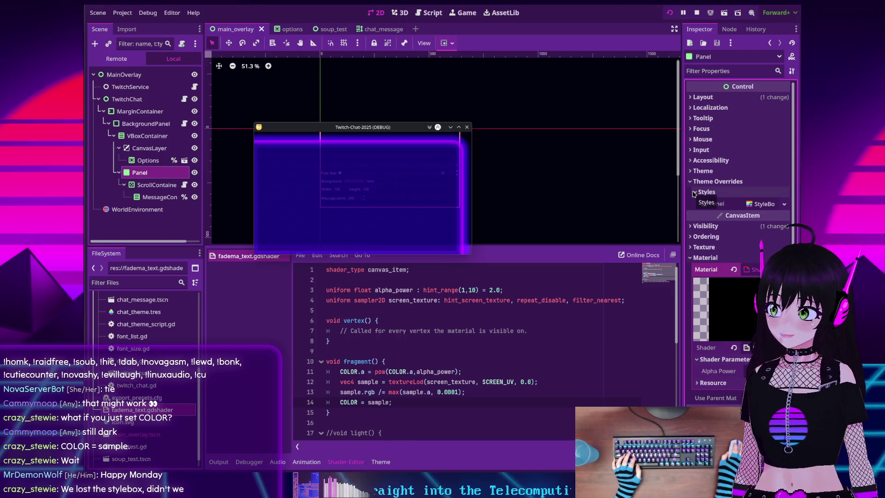
click(785, 204)
click(759, 253)
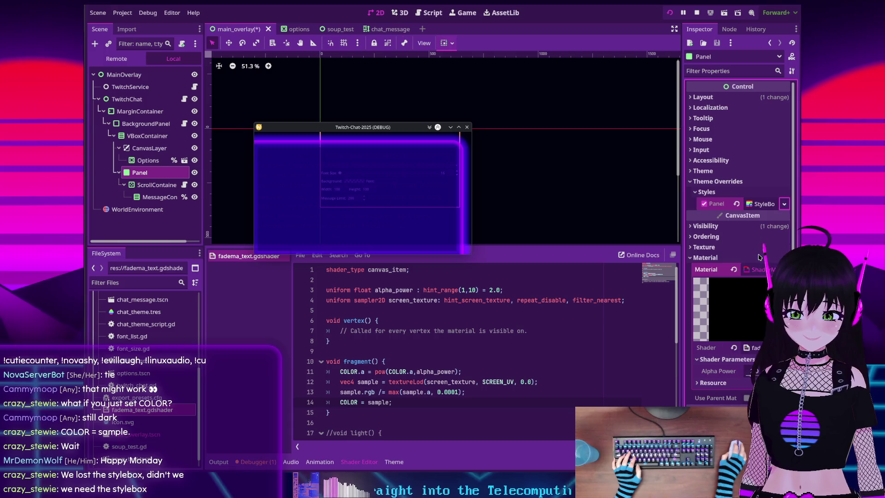
click(696, 13)
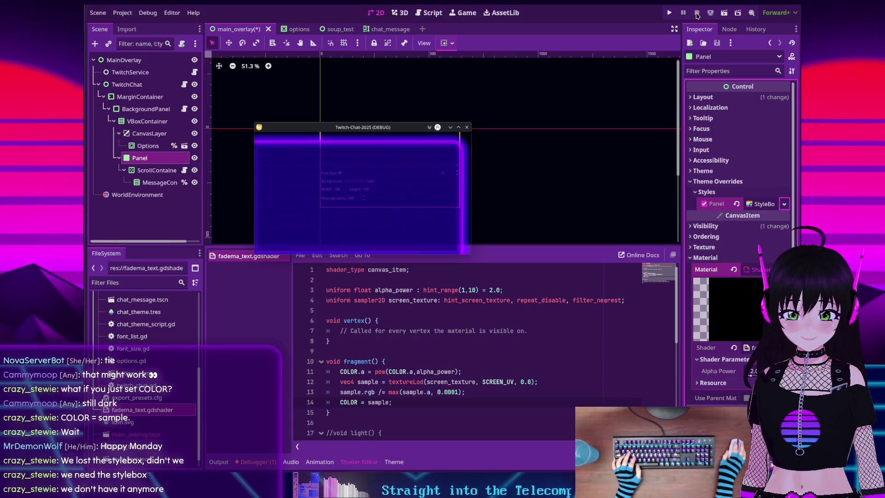
click(769, 206)
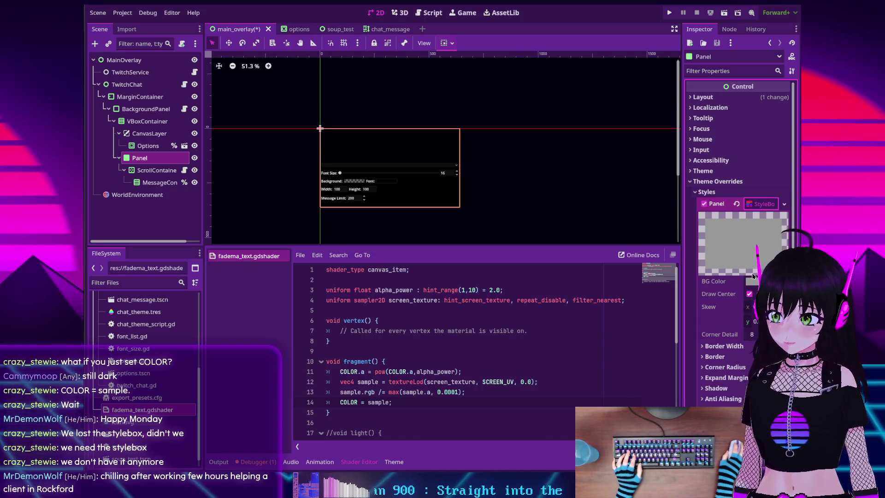
- Make the style box background white with a 48 px top border
click(752, 280)
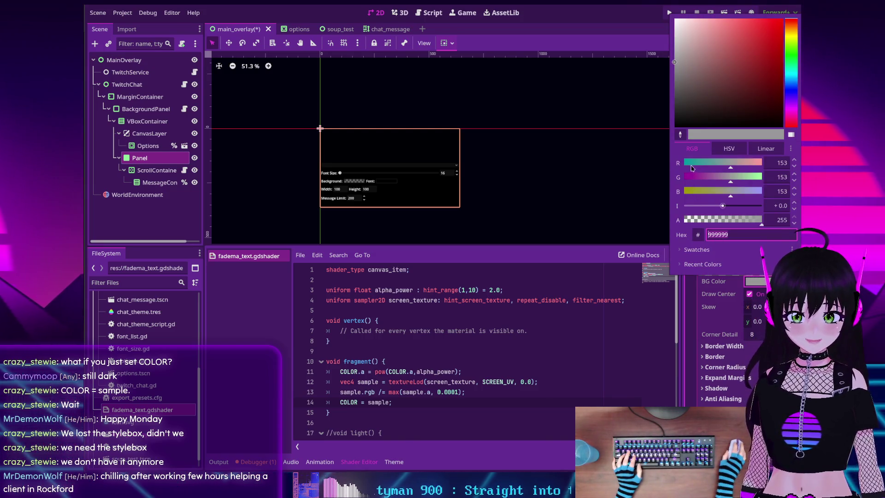
mouse_move(731, 163)
mouse_down()
mouse_move(783, 162)
mouse_move(798, 182)
mouse_up()
drag(730, 191, 784, 191)
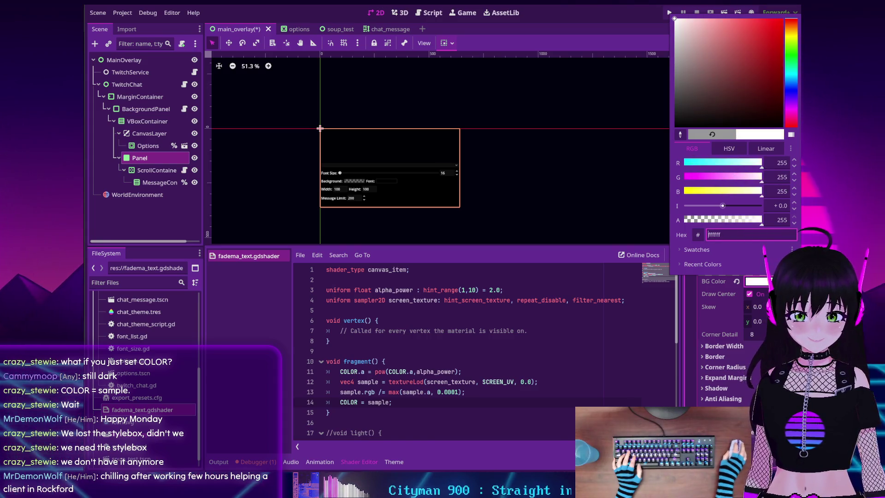
click(698, 317)
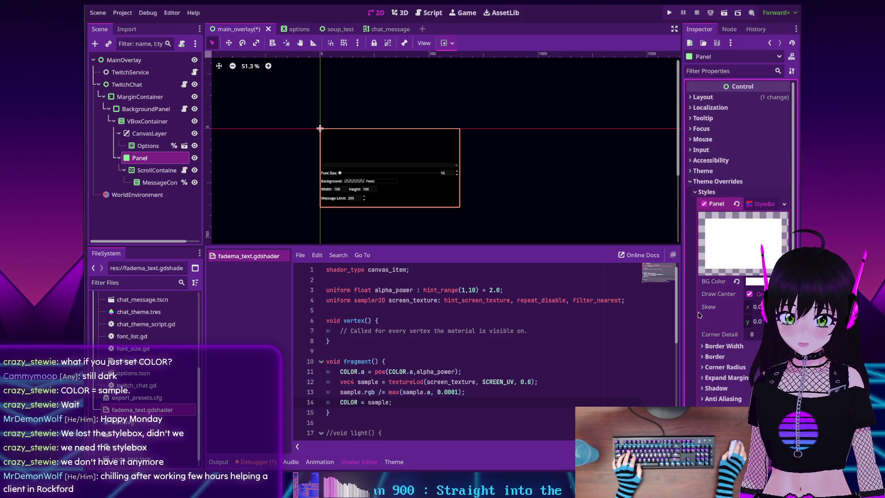
scroll(698, 315, down, 2)
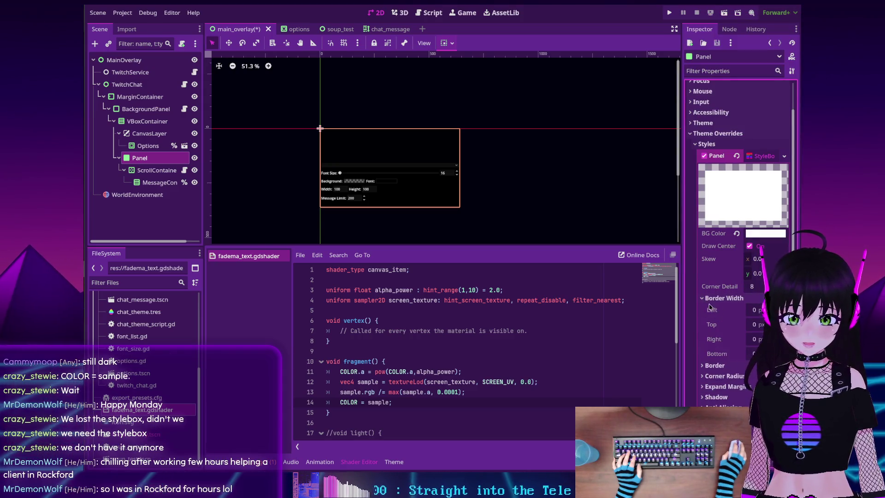
text(48)
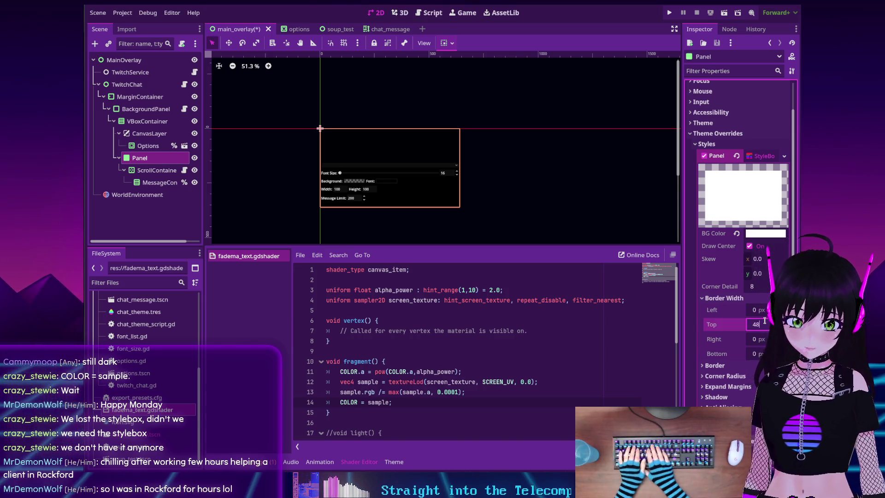
key(Return)
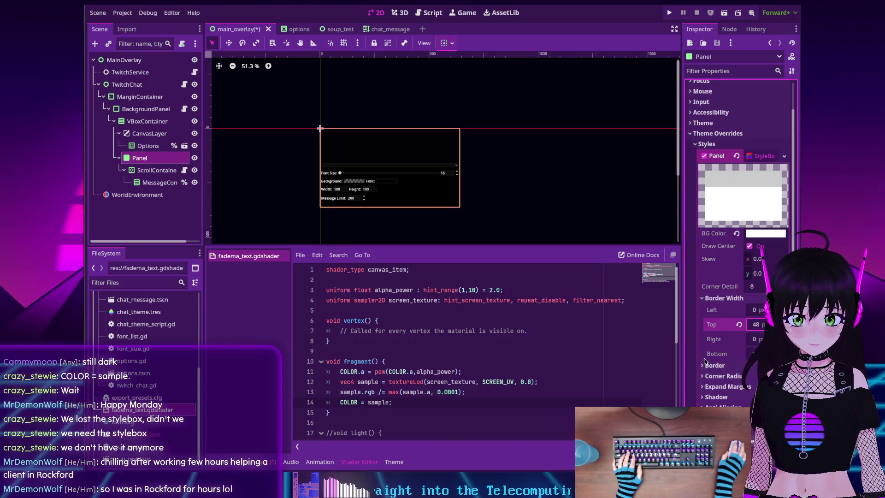
- Set the border colour to fully transparent white and save the overlay scene
click(752, 377)
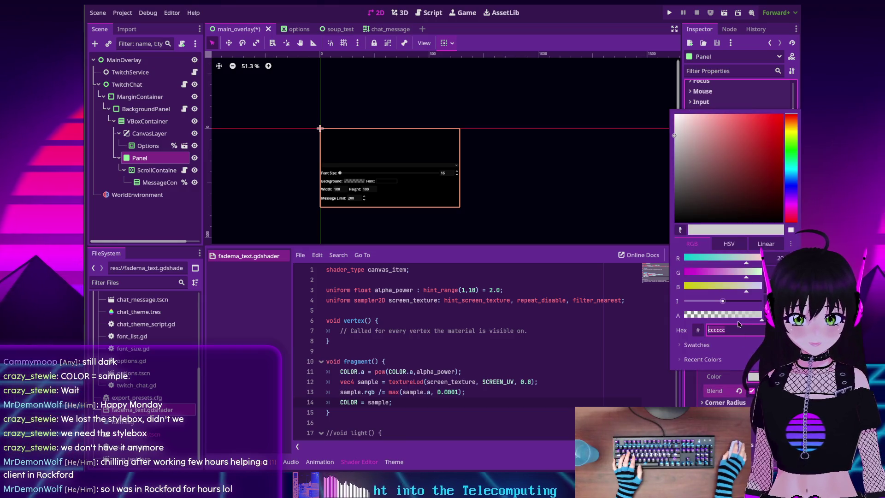
drag(710, 316, 683, 315)
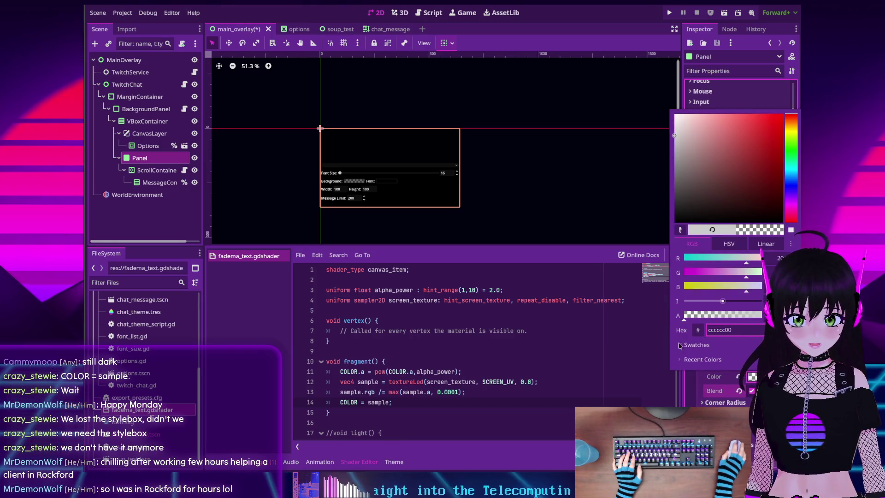
click(698, 388)
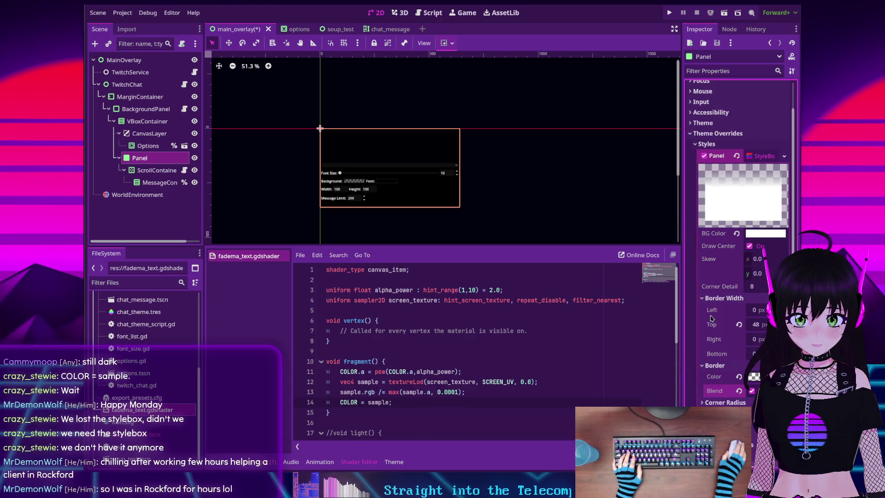
click(752, 376)
drag(696, 113, 674, 114)
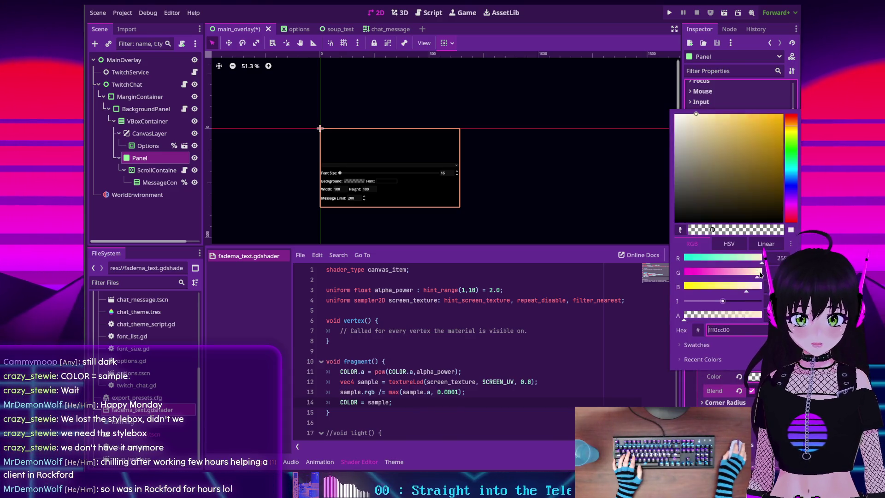
click(699, 386)
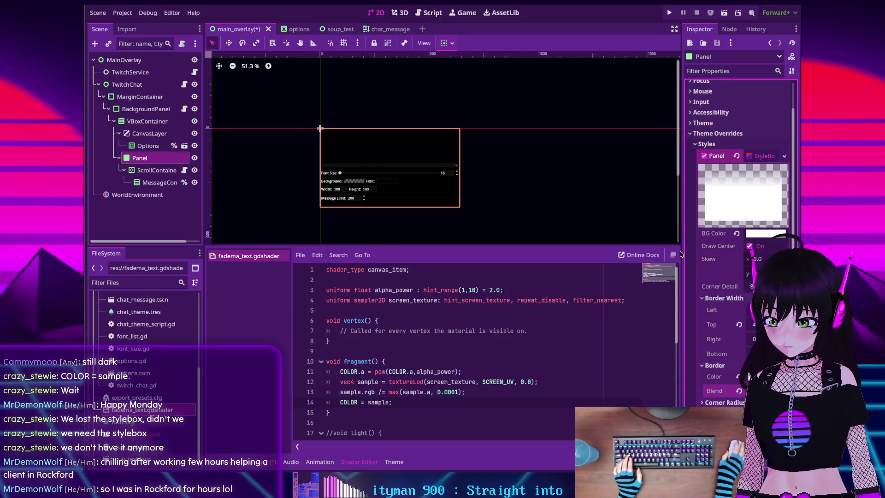
key(ctrl+s)
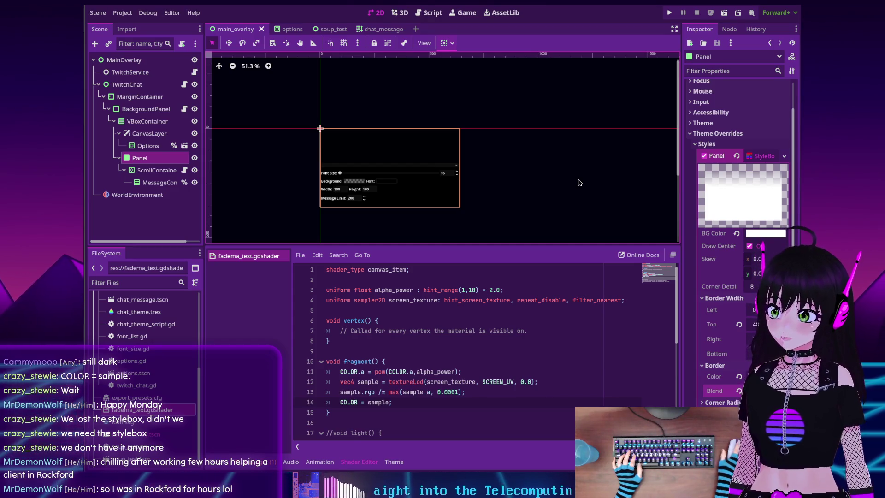
- Run the project and keep the chat debug window pinned on top
click(669, 13)
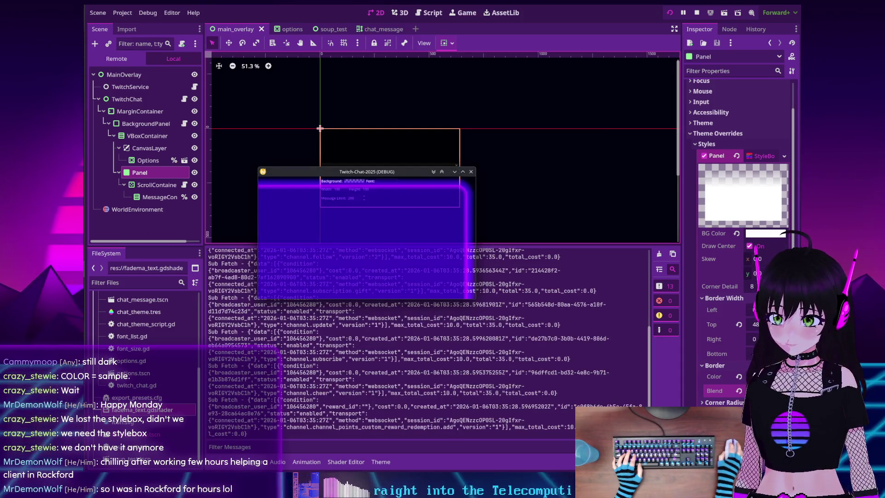
click(442, 171)
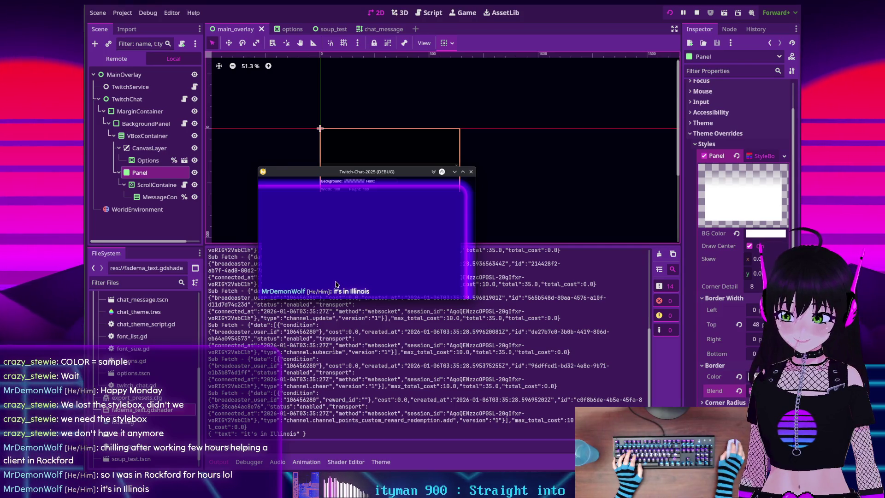
mouse_move(324, 169)
mouse_down()
mouse_move(342, 116)
mouse_move(339, 162)
mouse_up()
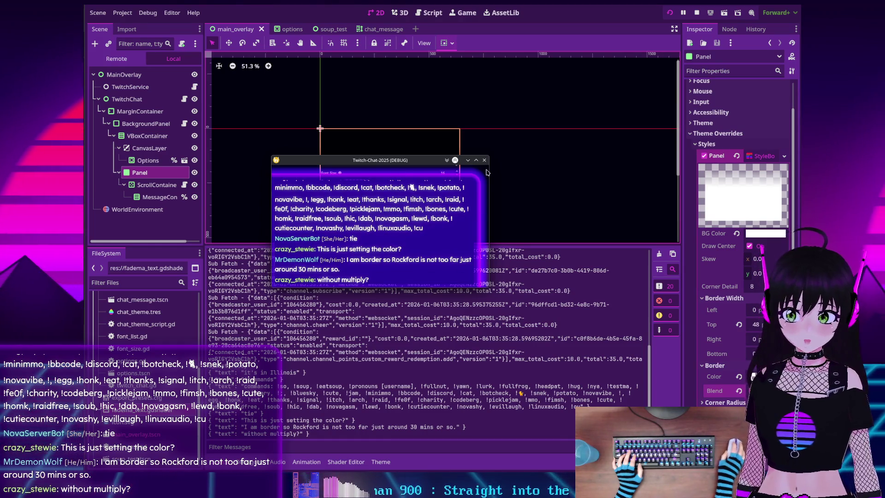
- Change line 14 of the fade shader to 'COLOR *= sample;'
click(347, 461)
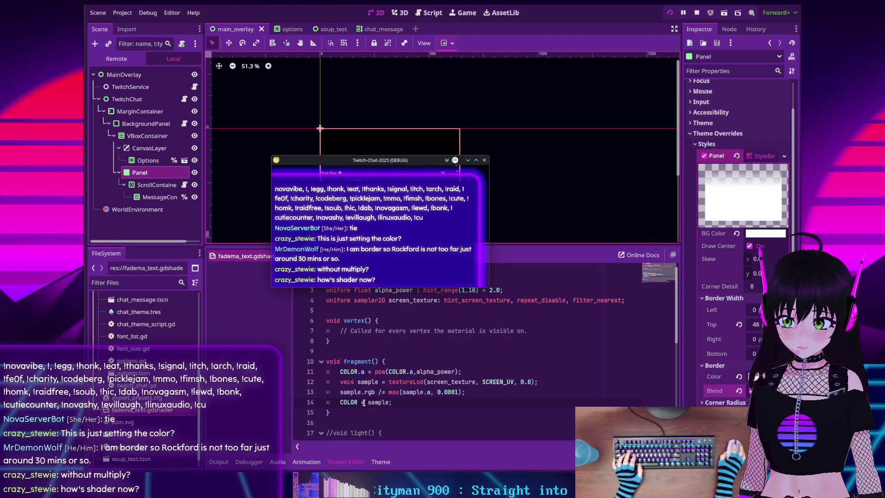
text(*)
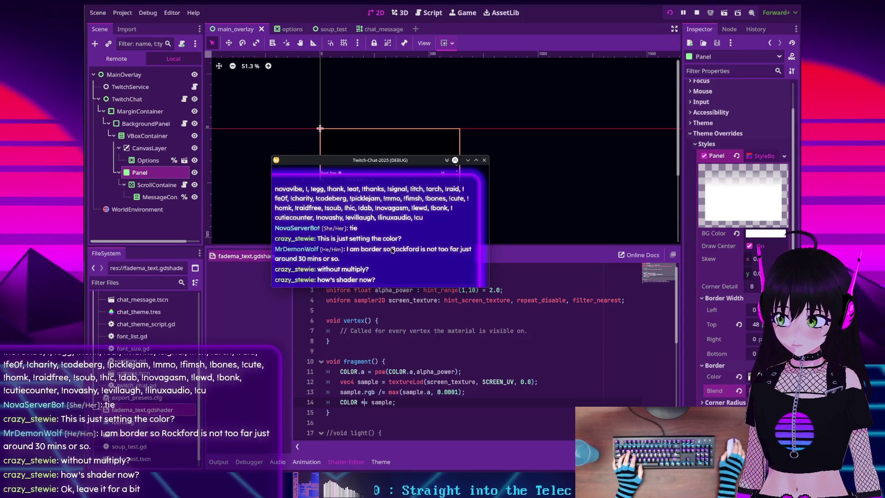
scroll(392, 251, up, 2)
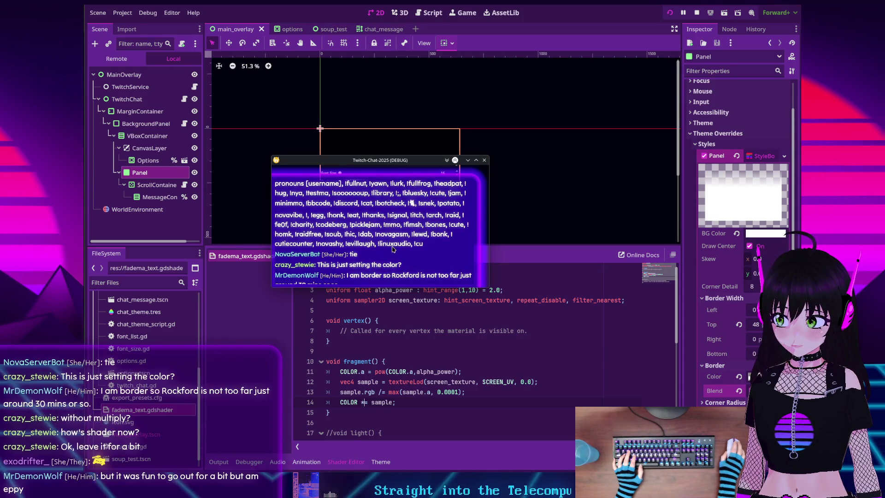
- Restart the running Twitch-Chat-2025 overlay to apply the 'COLOR *= sample;' change
scroll(393, 249, down, 3)
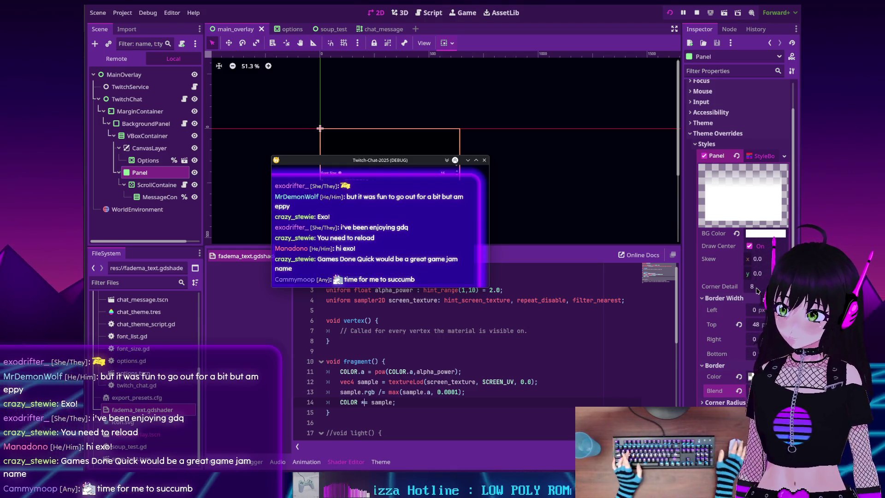
click(669, 13)
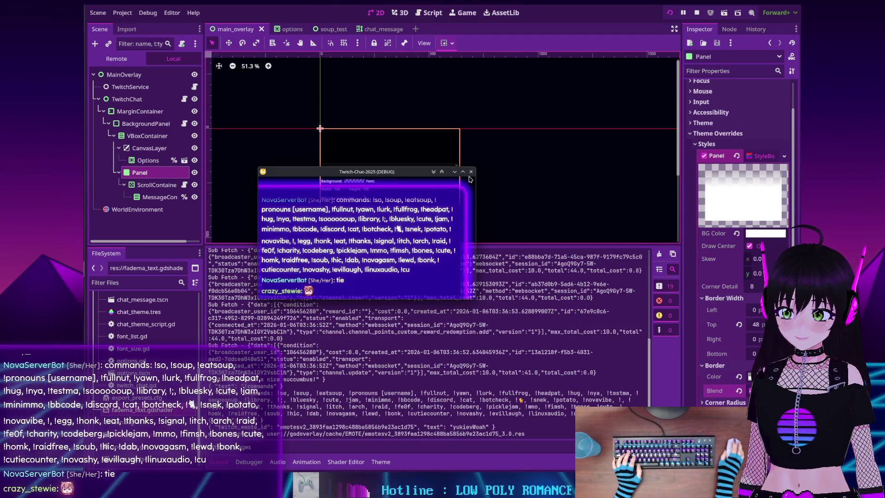
- Set the Panel's top border width to 64 px and raise Alpha Power to about 5.8
click(756, 325)
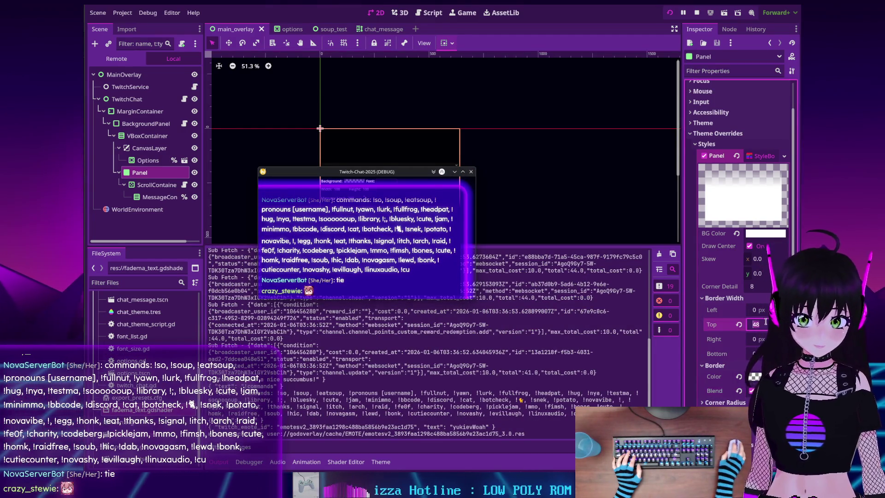
text(64)
key(Return)
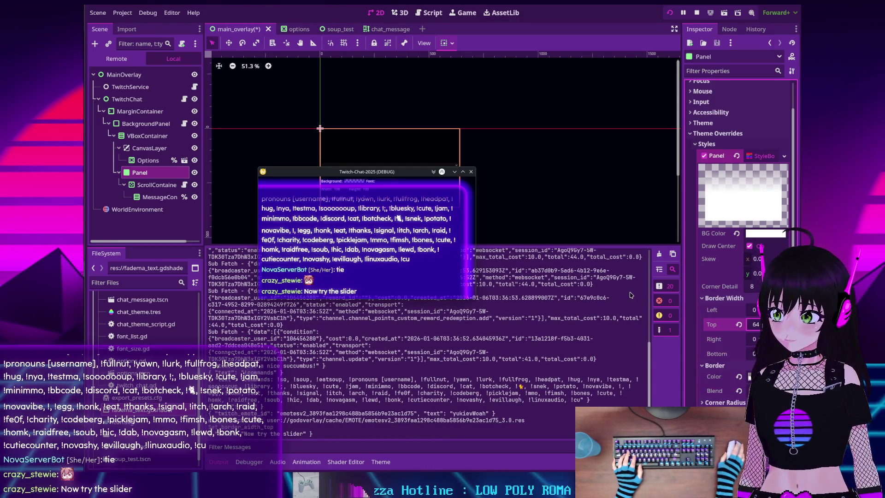
scroll(722, 327, down, 5)
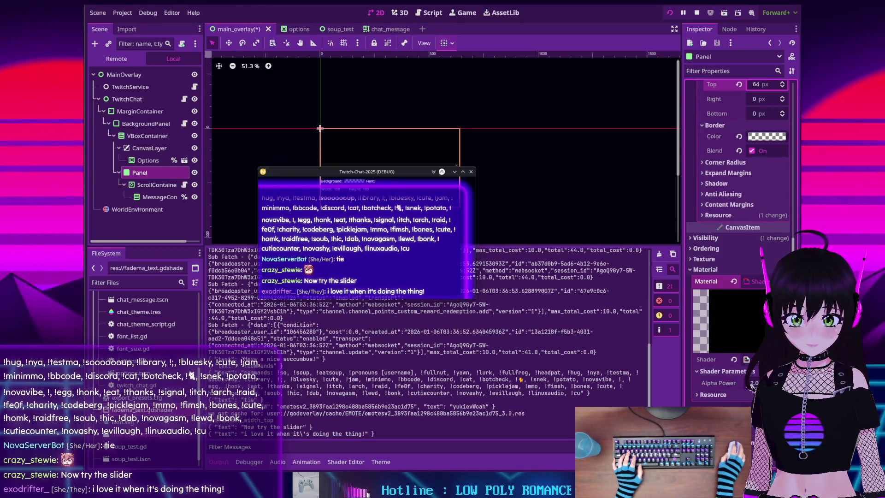
mouse_move(752, 383)
mouse_down()
mouse_move(765, 382)
mouse_move(747, 391)
mouse_move(757, 387)
mouse_up()
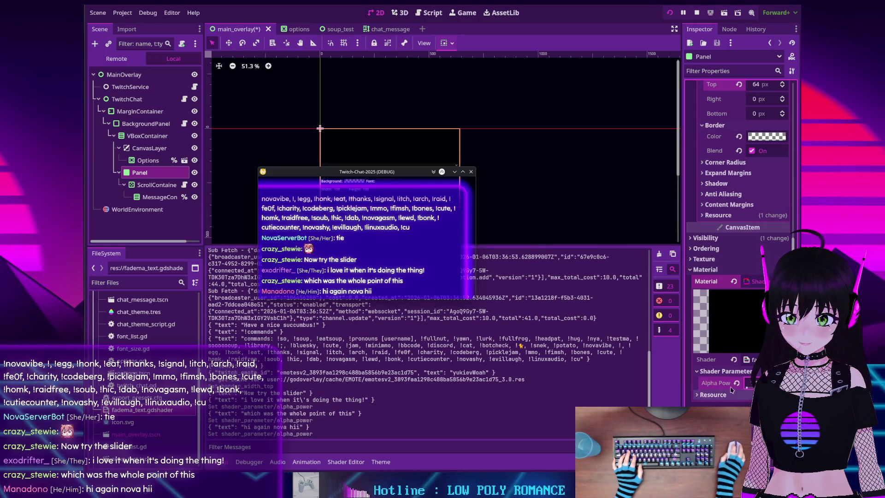
- Return the top border width to 48 px and fine-tune the shader's Alpha Power
scroll(747, 259, up, 5)
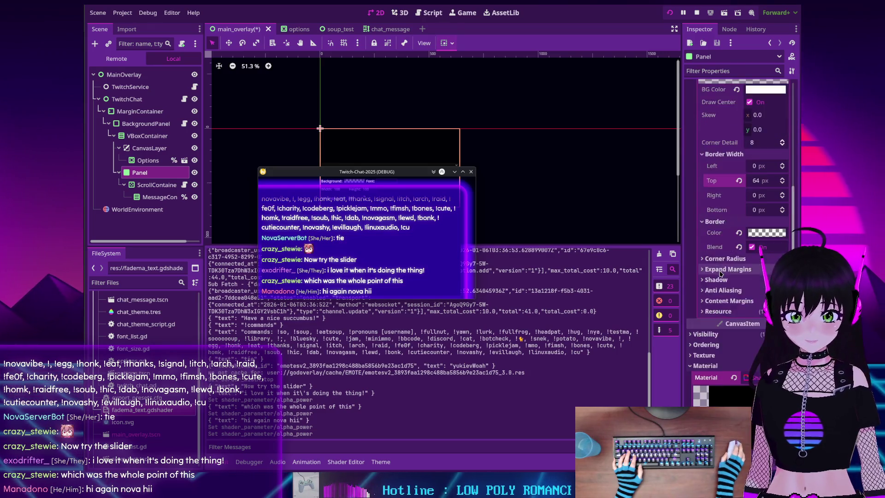
click(767, 276)
text(48)
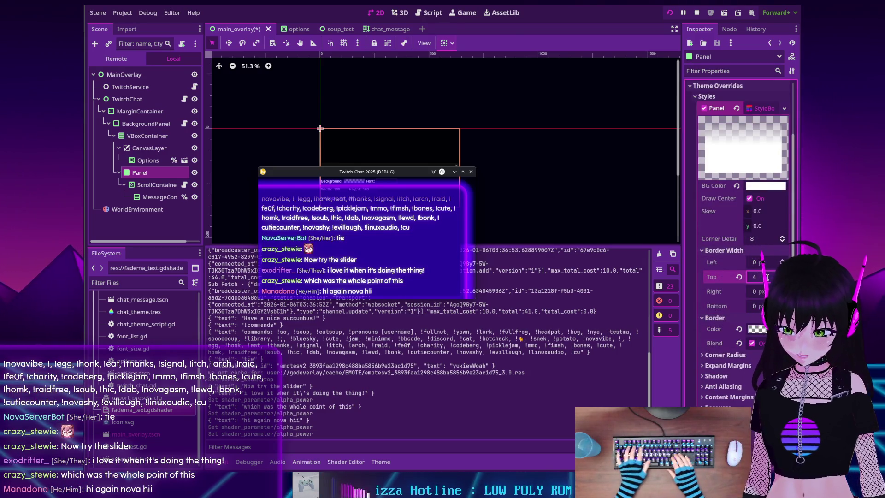
key(Return)
scroll(704, 312, down, 5)
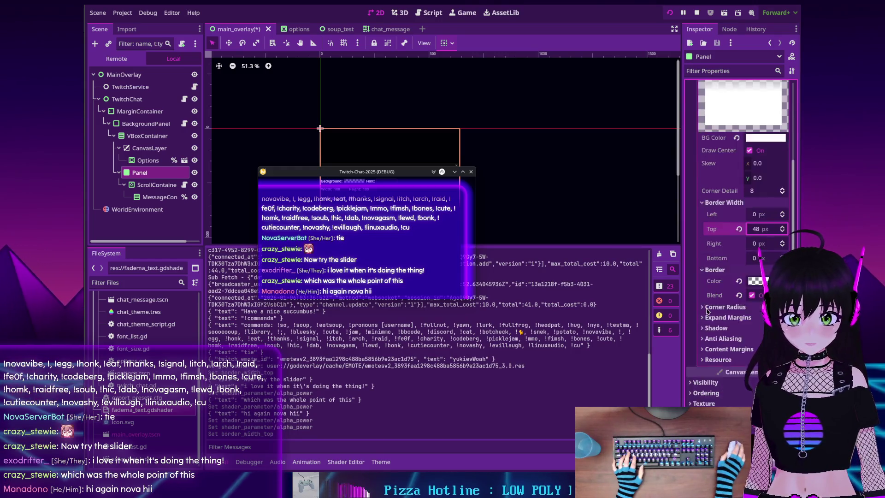
mouse_move(750, 356)
mouse_down()
mouse_move(764, 355)
mouse_move(746, 357)
mouse_up()
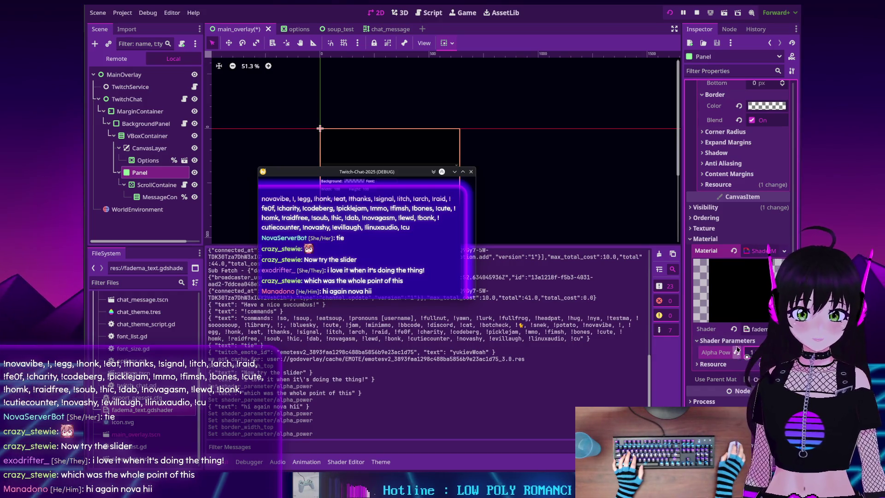
scroll(736, 350, up, 5)
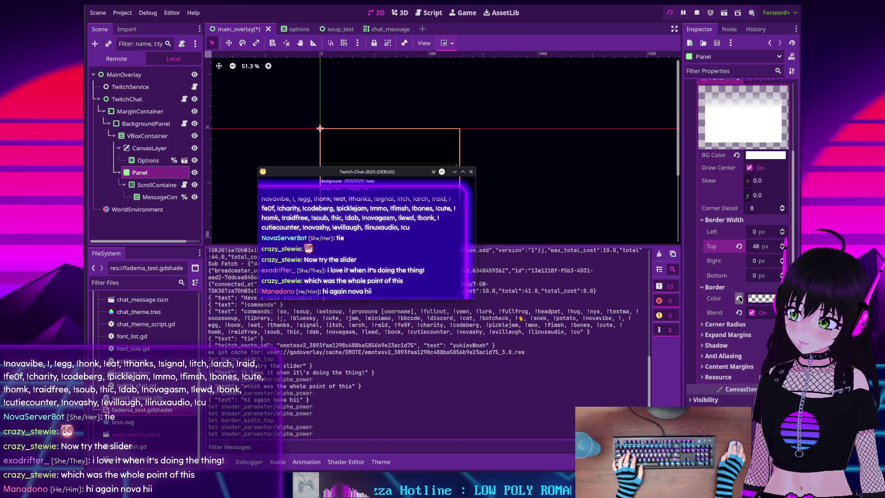
- Reset border colour and blending, move the chat window up, then re-enable blending with a transparent border colour
click(738, 299)
click(740, 313)
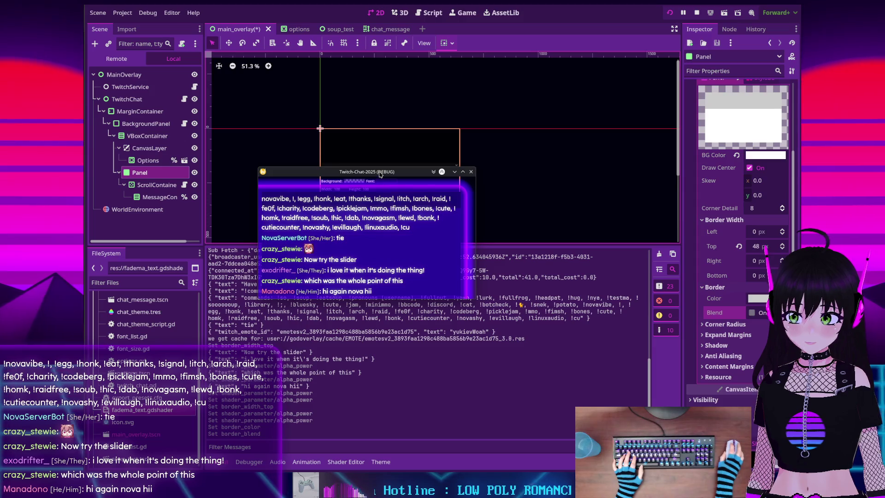
drag(380, 174, 388, 131)
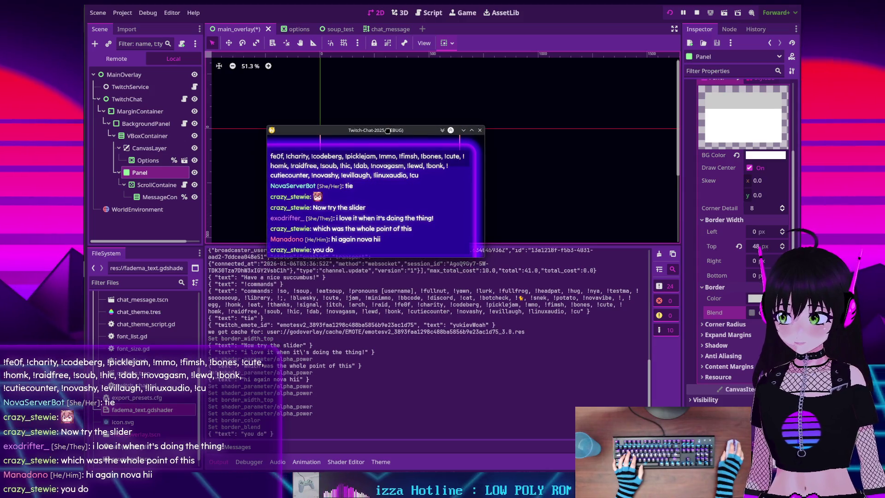
click(756, 298)
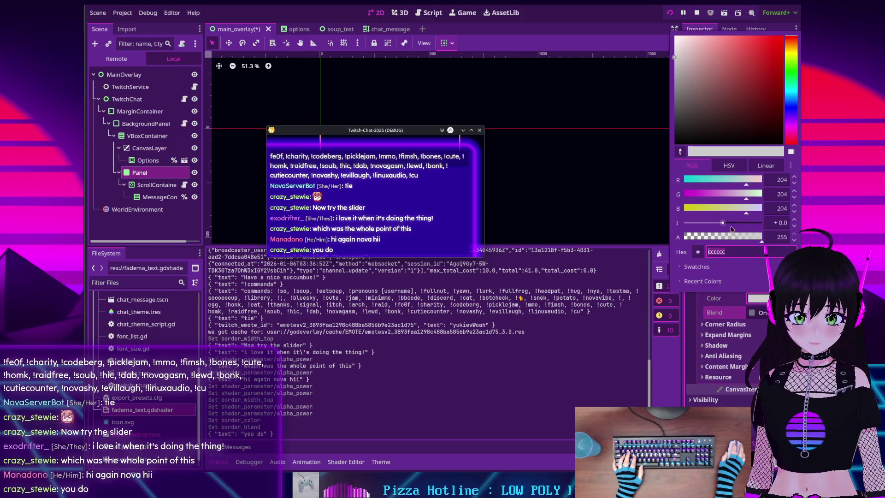
click(696, 318)
click(751, 313)
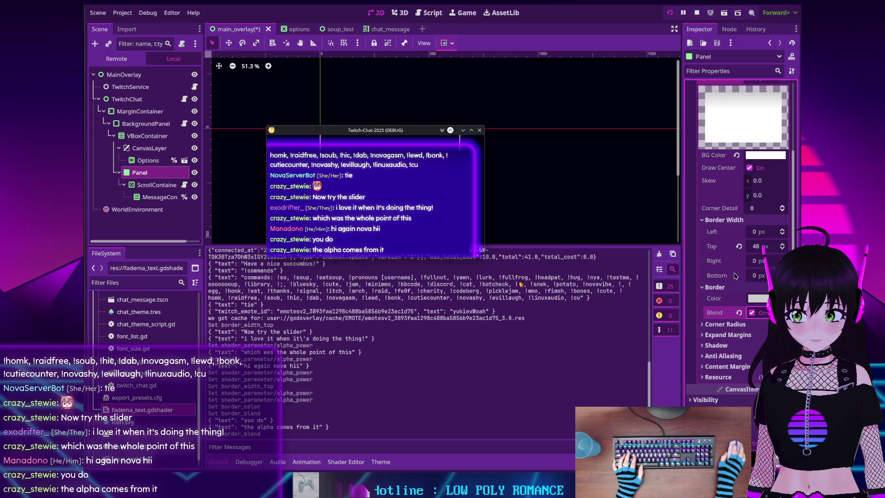
click(756, 298)
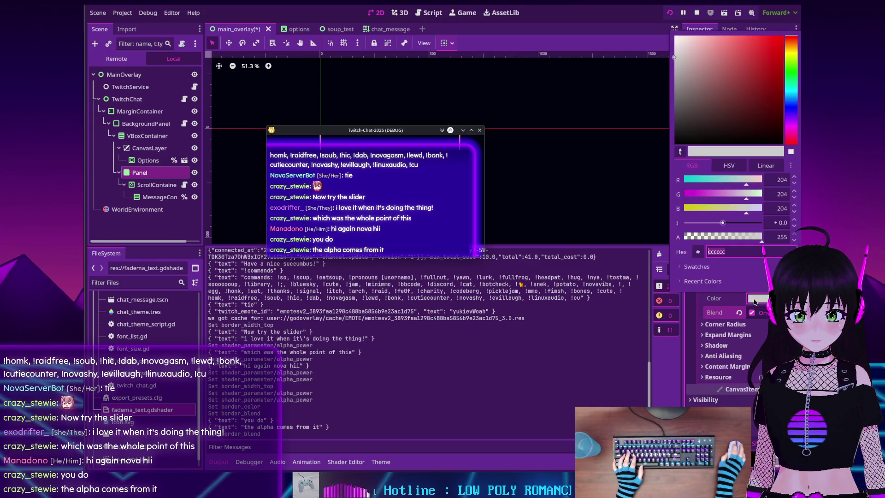
click(698, 302)
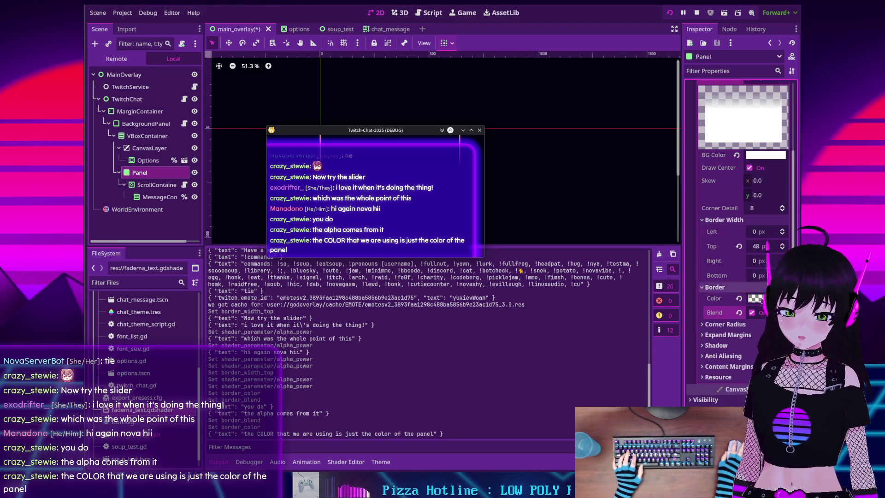
- Drag the fade shader's Alpha Power back to 2
scroll(696, 333, down, 5)
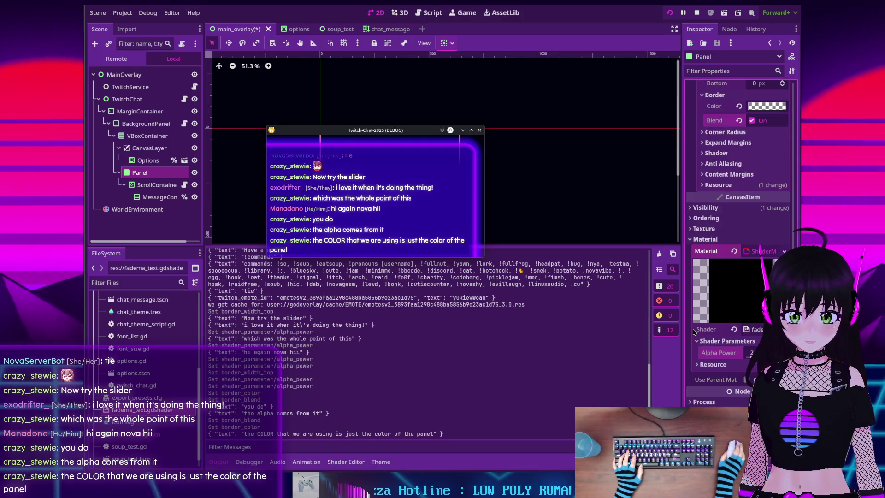
drag(750, 353, 756, 352)
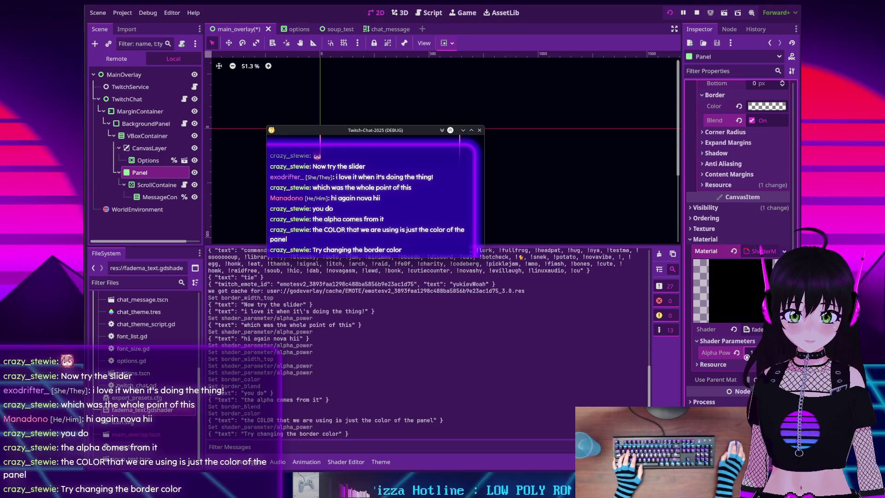
drag(746, 357, 753, 357)
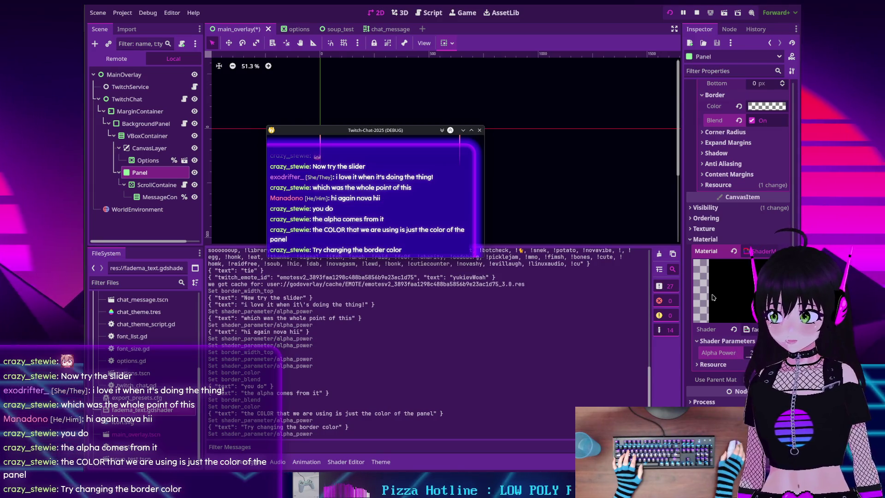
scroll(702, 248, up, 5)
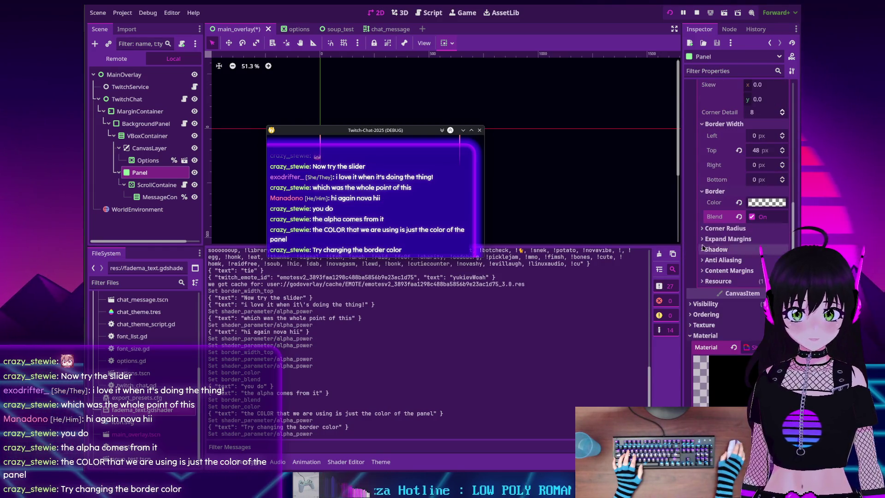
- Shift the Panel's border colour toward yellow with the G slider
click(763, 203)
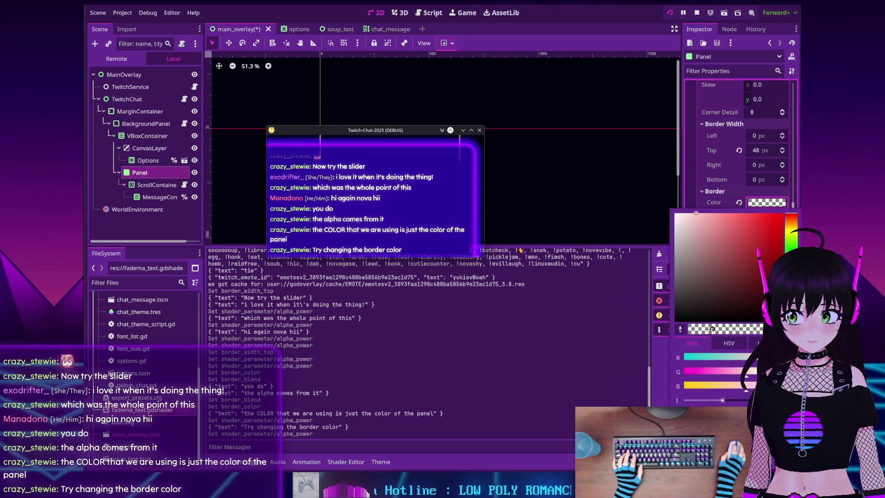
drag(733, 377, 764, 373)
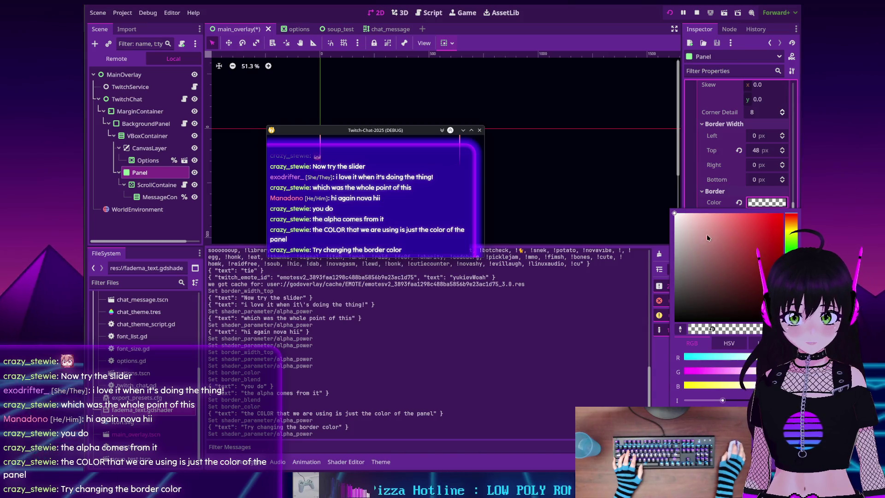
click(691, 195)
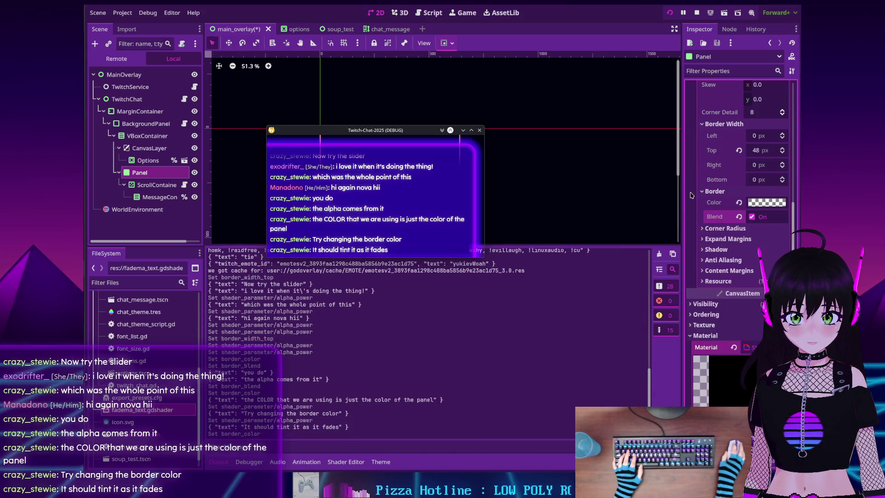
click(767, 203)
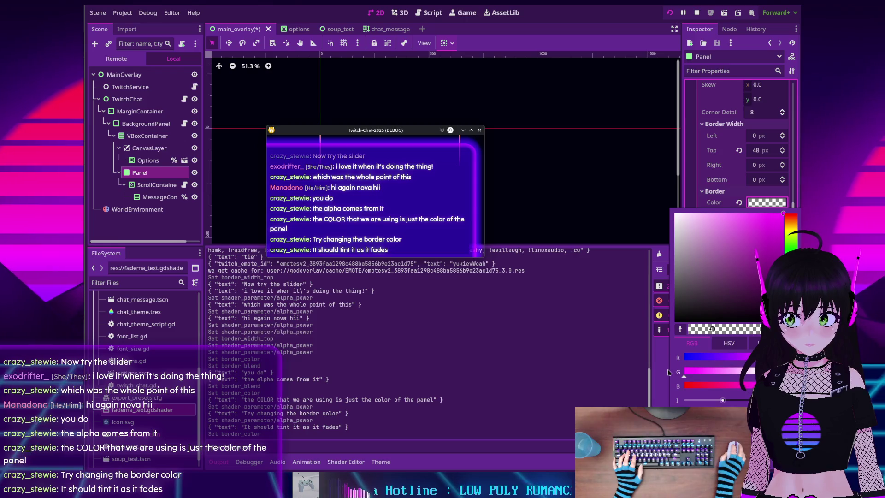
click(694, 183)
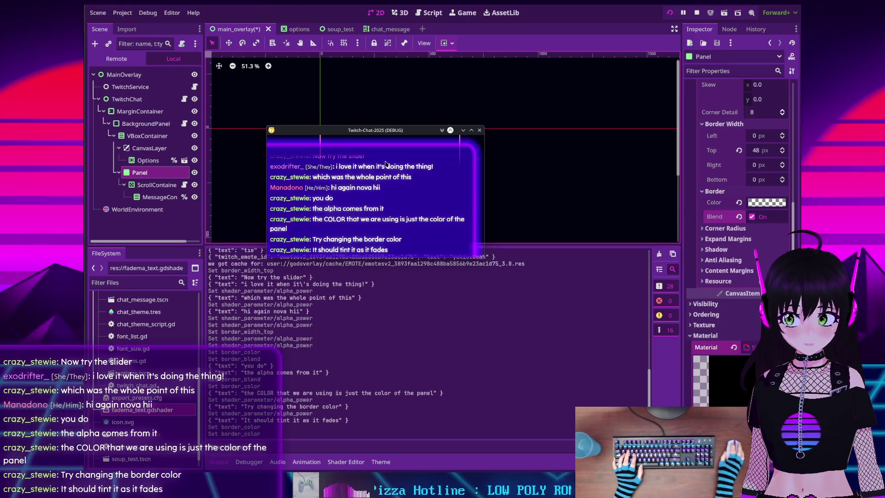
- Readjust the fade shader's Alpha Power so it sits at 2 again
scroll(734, 356, down, 4)
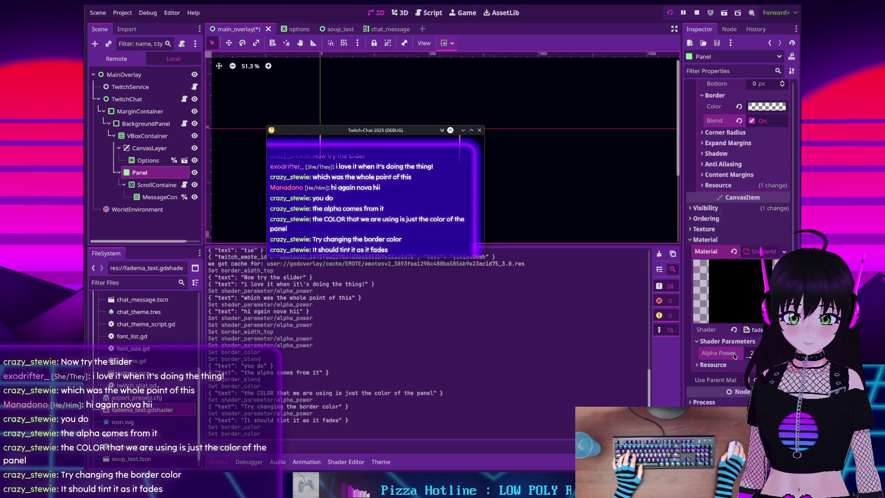
drag(751, 354, 750, 356)
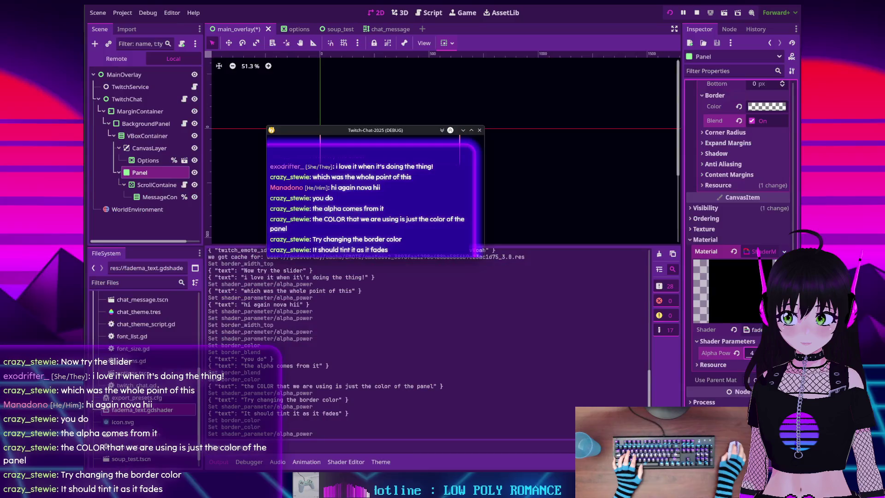
drag(747, 357, 749, 356)
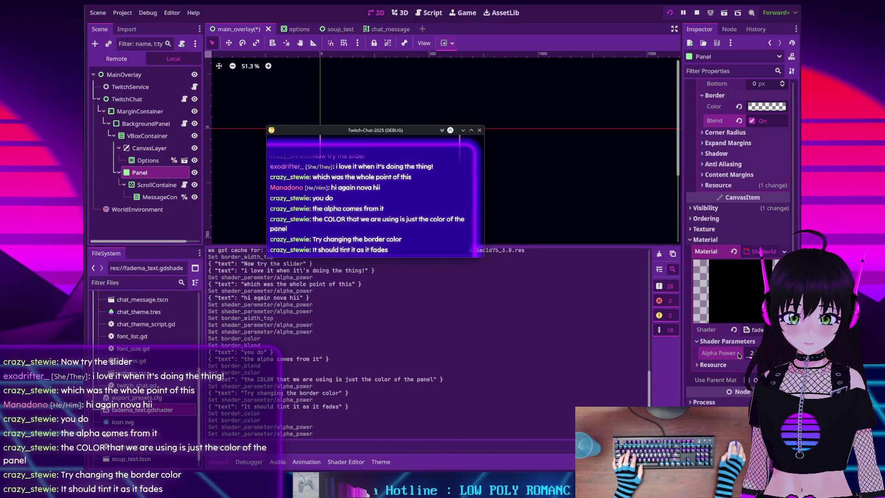
scroll(696, 222, up, 5)
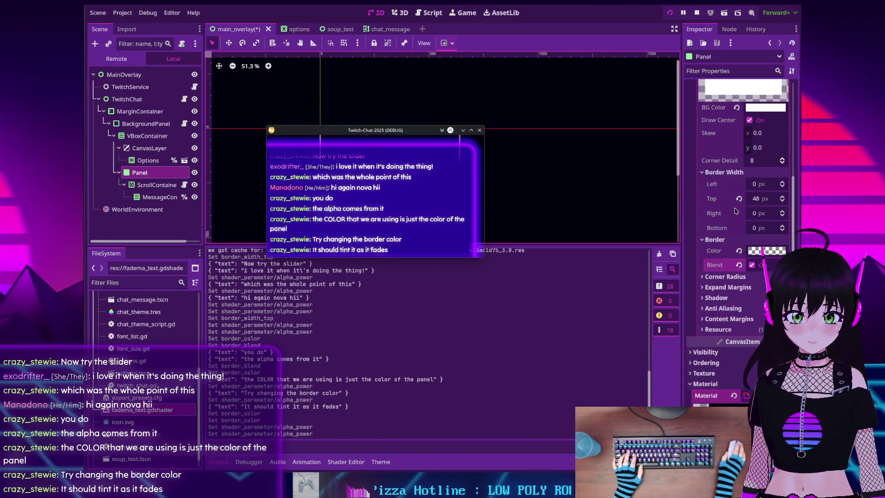
- Set the Panel's Border Width Top to 128 px
click(768, 199)
text(128)
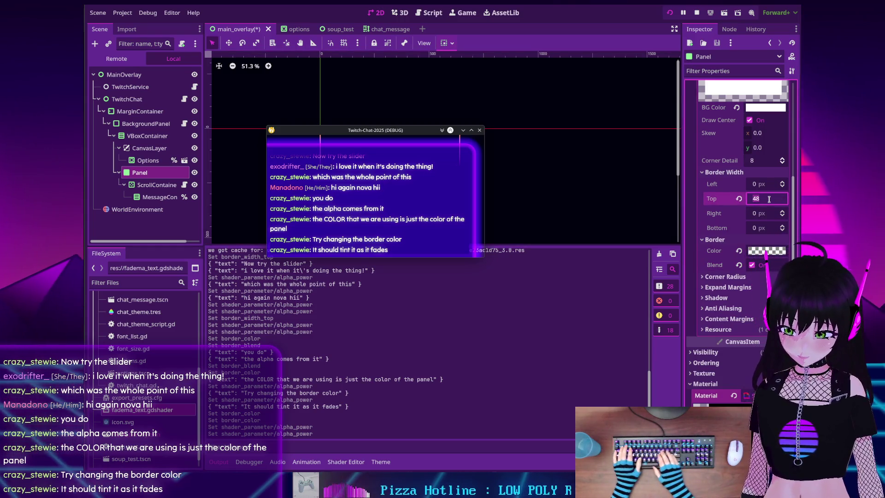
key(Return)
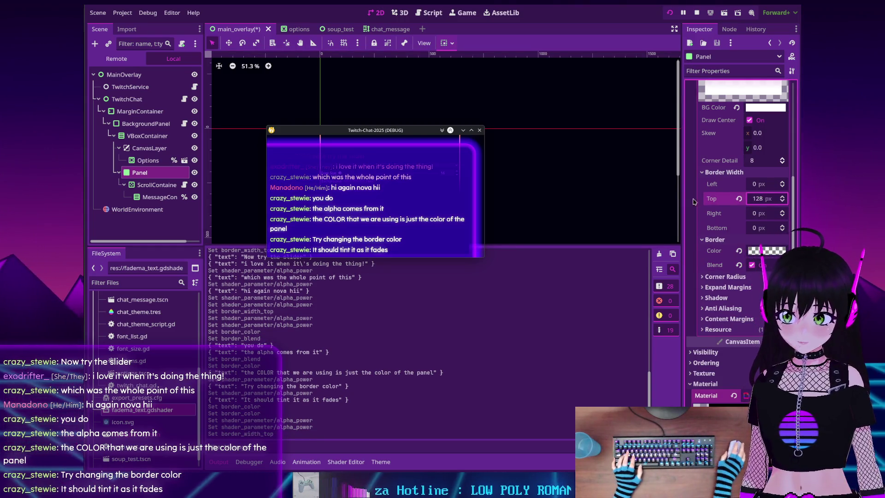
click(666, 187)
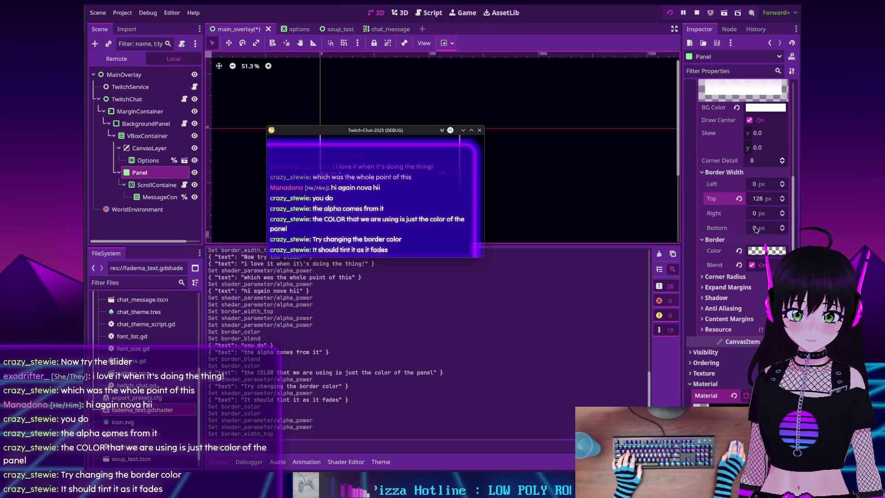
- Adjust the border colour's RGB sliders until it is transparent violet 8000ff00
click(761, 253)
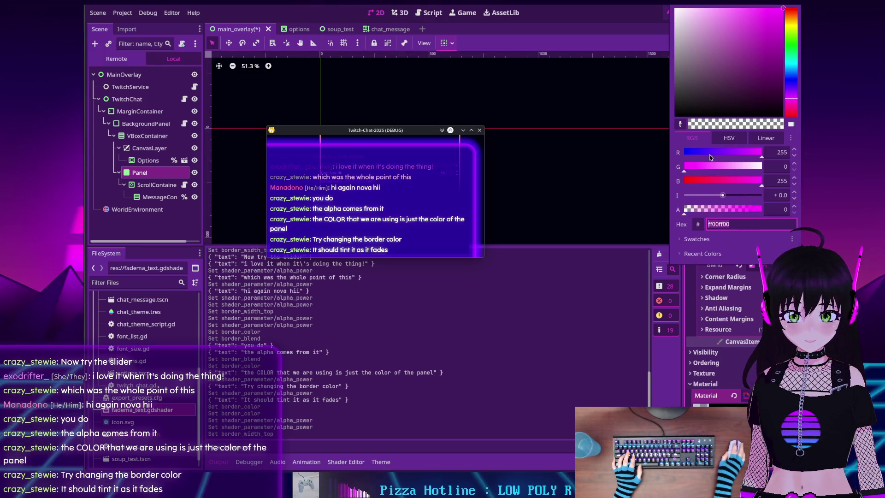
drag(709, 157, 699, 157)
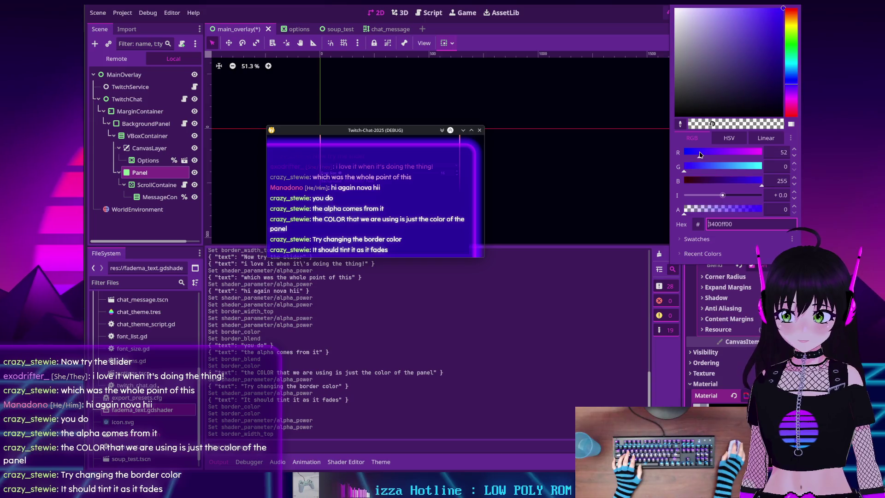
click(681, 295)
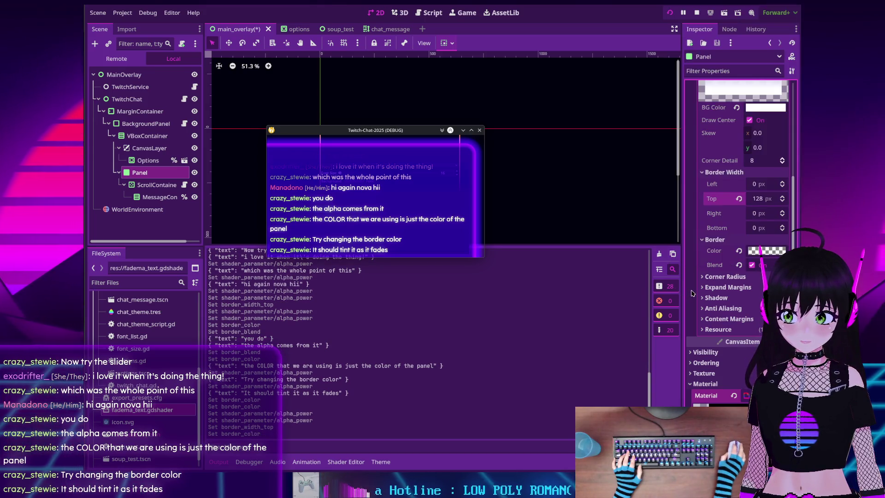
click(749, 250)
drag(718, 166, 773, 171)
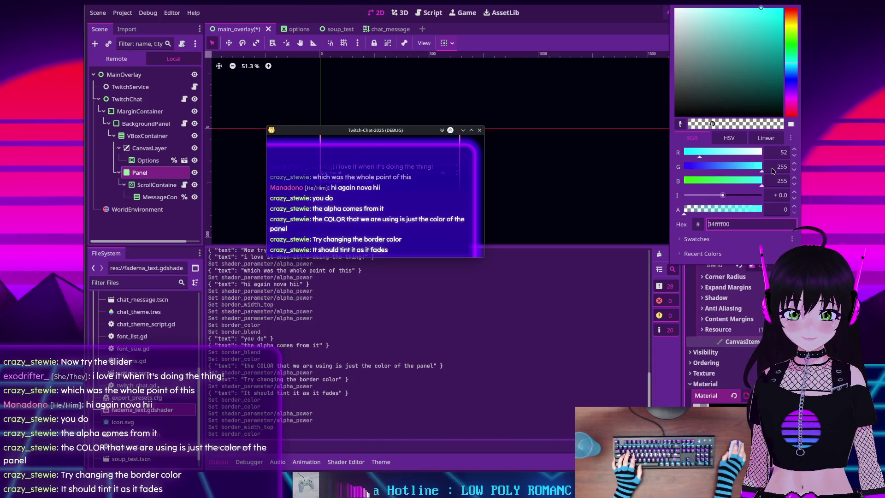
click(693, 280)
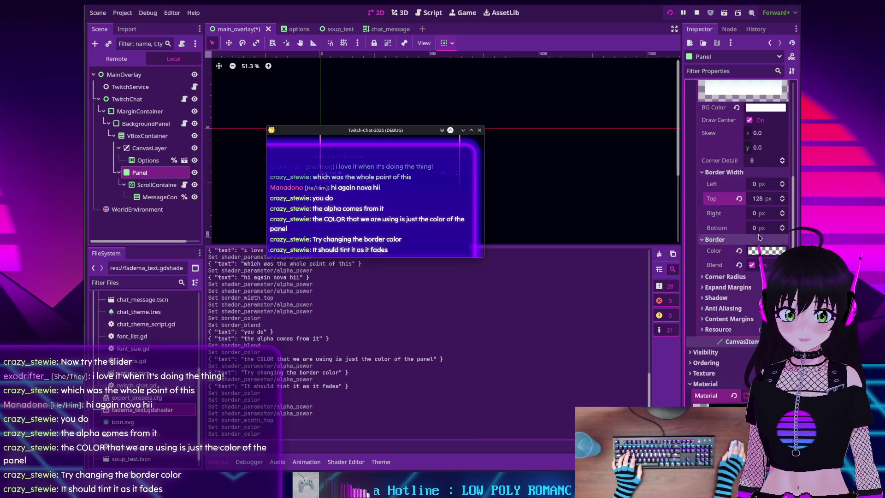
click(762, 251)
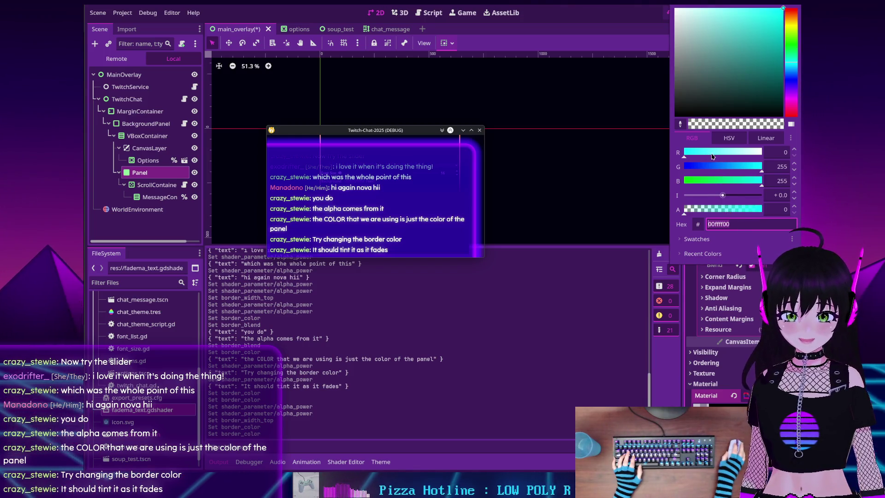
drag(711, 157, 771, 154)
drag(713, 174, 667, 169)
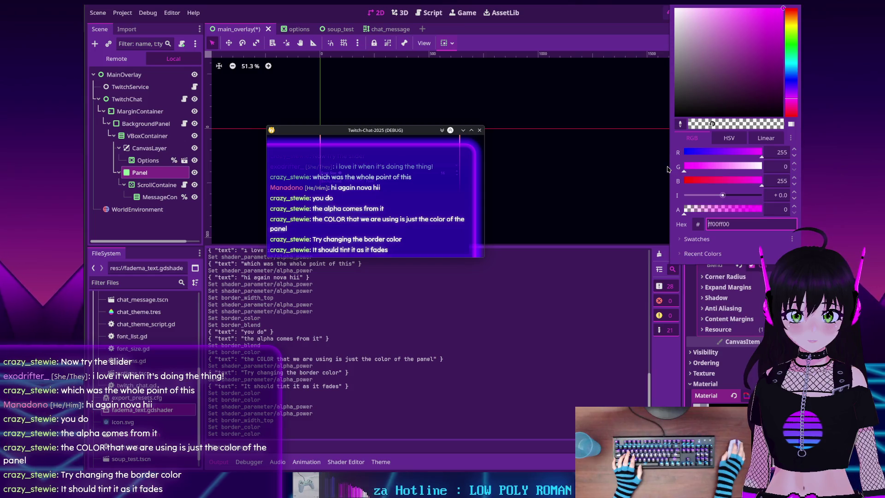
click(723, 153)
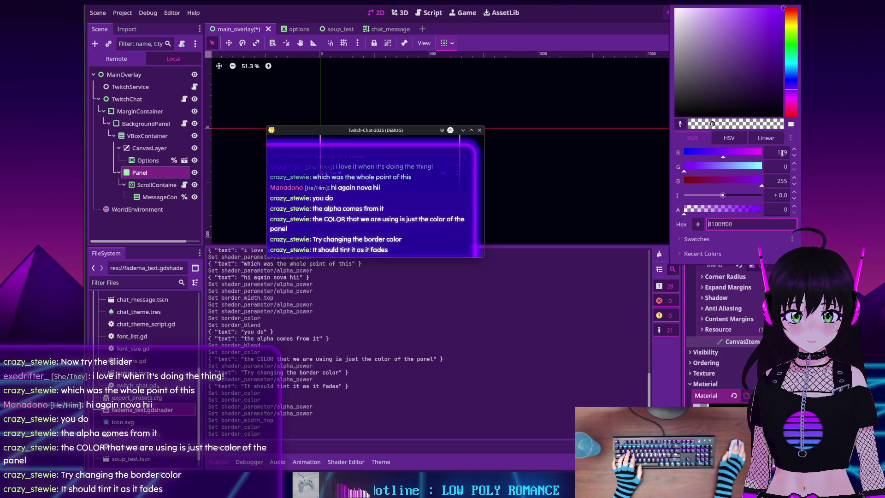
click(690, 275)
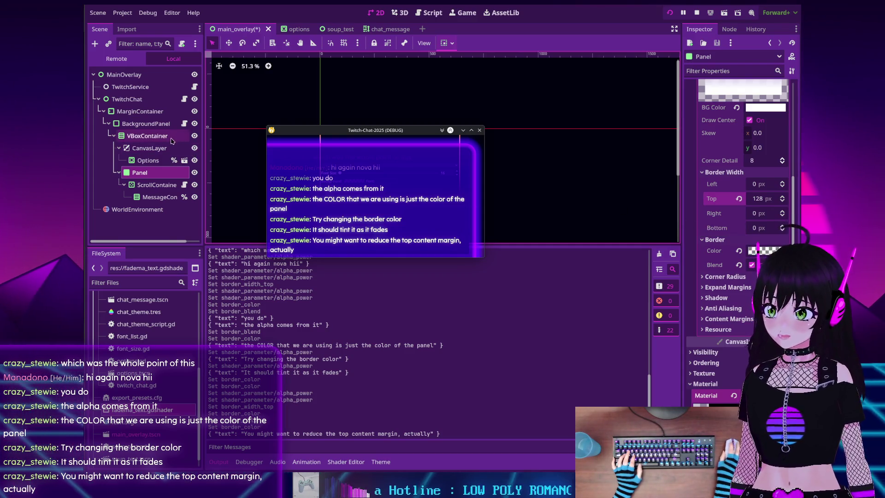
click(111, 60)
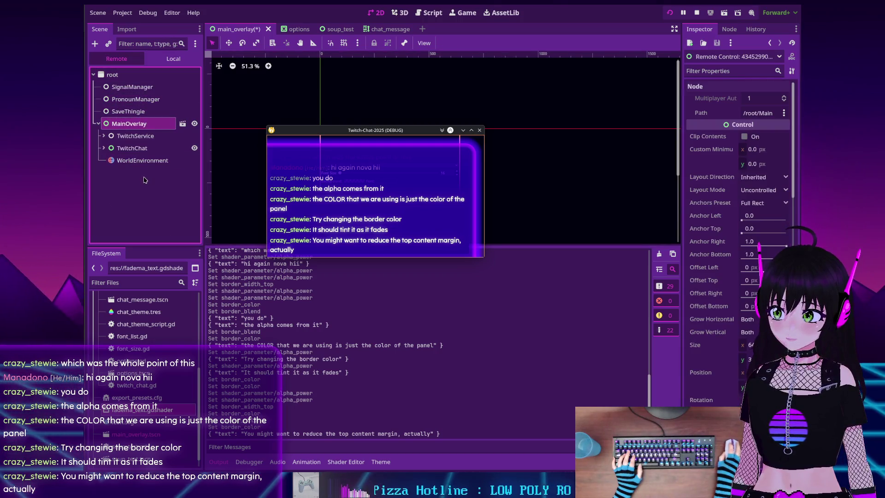
click(138, 160)
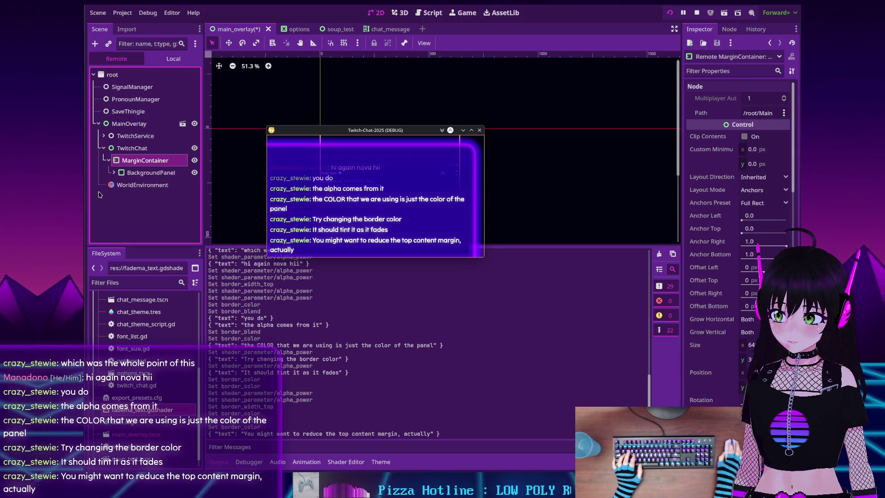
click(143, 172)
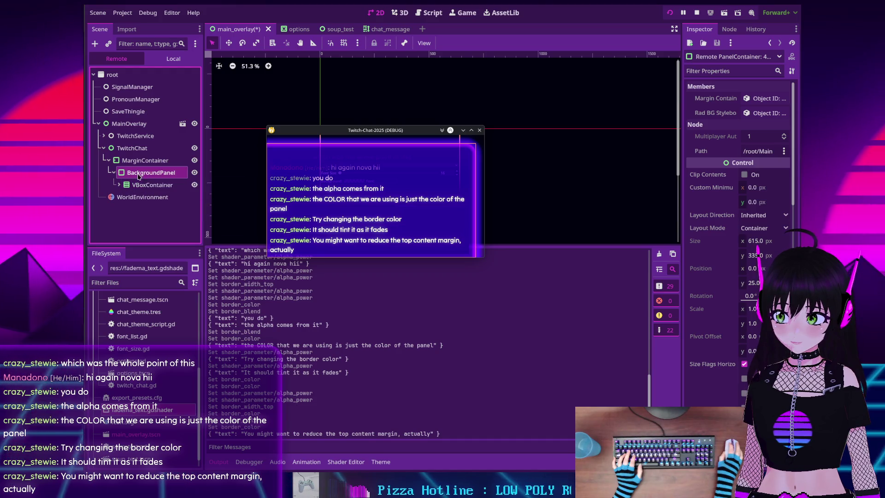
scroll(750, 199, down, 5)
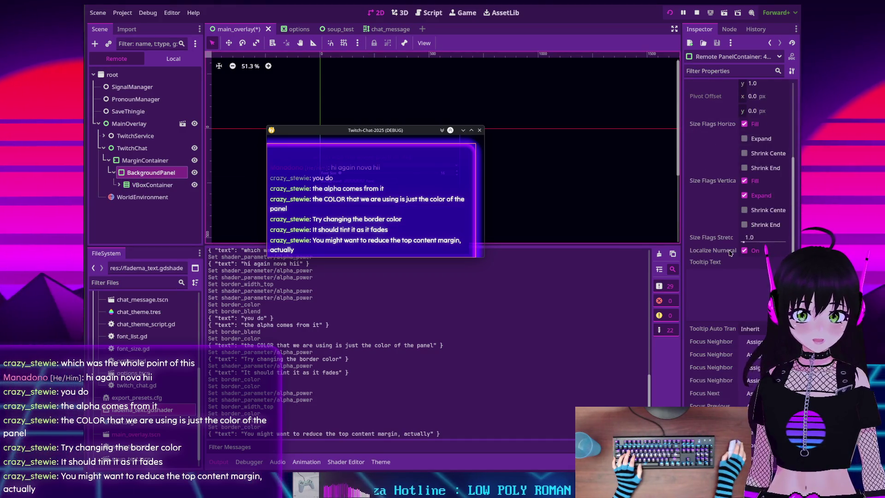
scroll(730, 253, down, 4)
scroll(730, 252, down, 3)
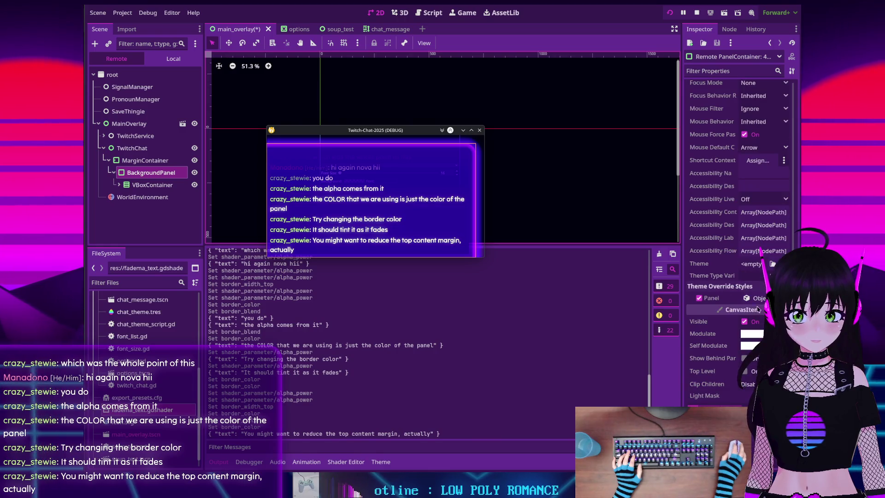
click(755, 297)
scroll(729, 289, down, 2)
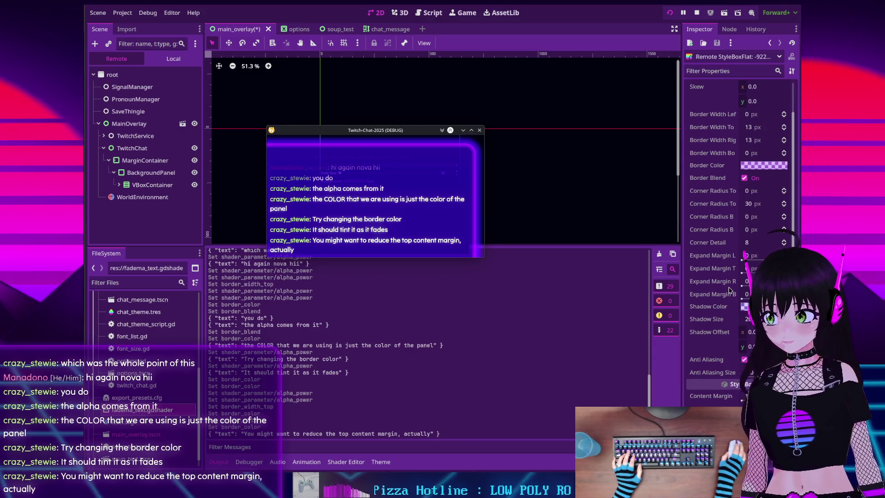
click(139, 158)
scroll(722, 266, down, 5)
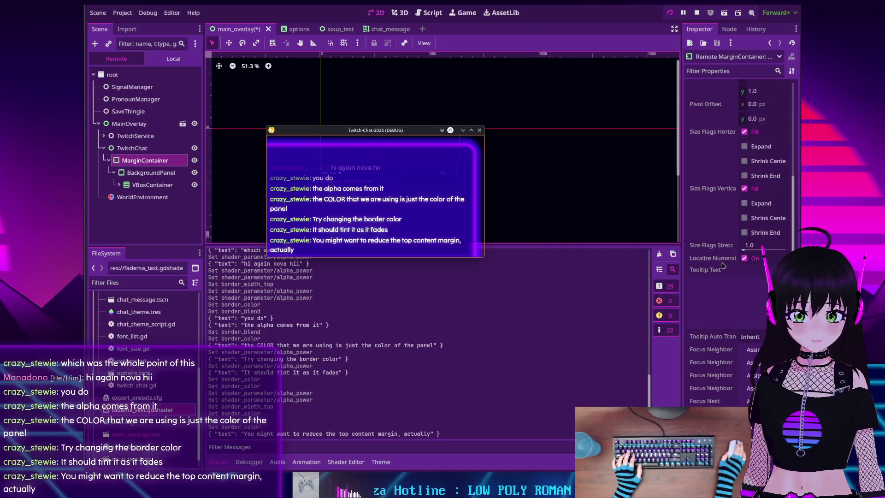
scroll(722, 265, down, 8)
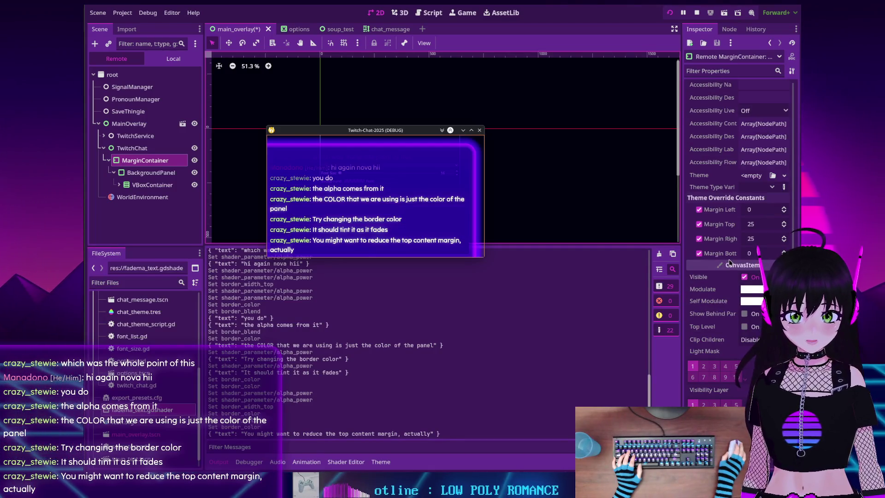
click(762, 227)
text(0)
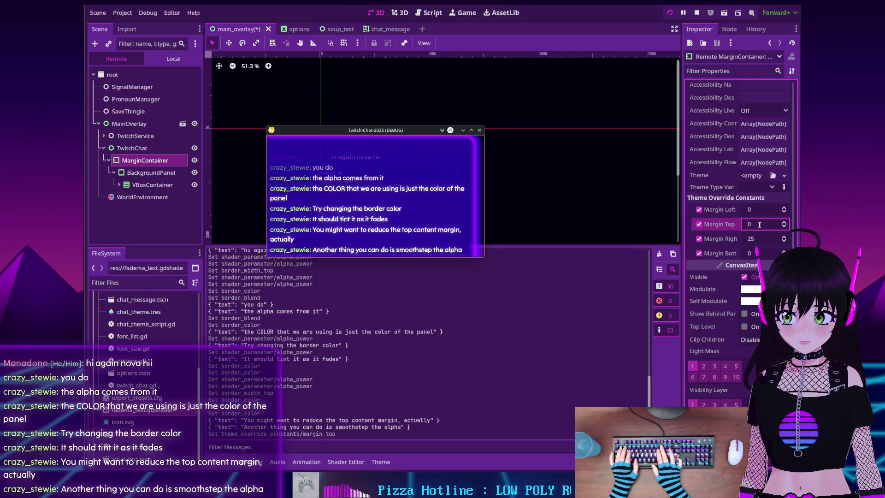
key(Return)
key(ctrl+z)
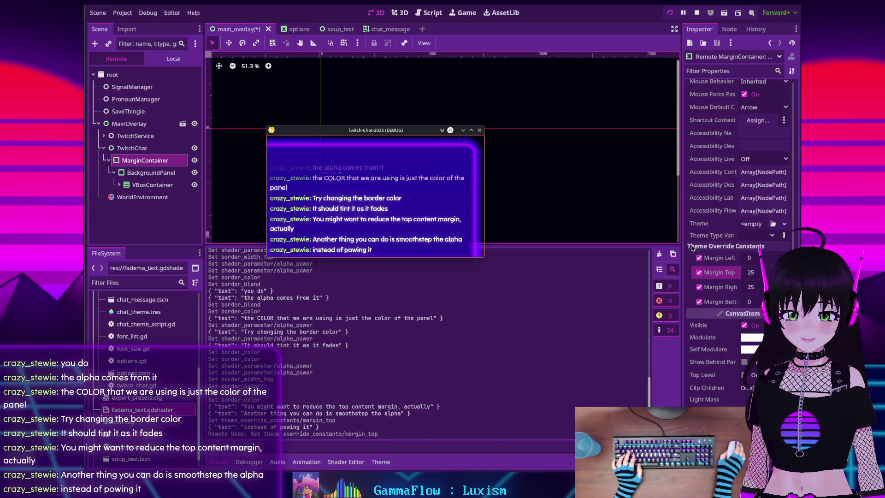
- Open the running BackgroundPanel's StyleBoxFlat and bring Content Margin Top down through 10 to 0
click(150, 173)
scroll(736, 221, down, 5)
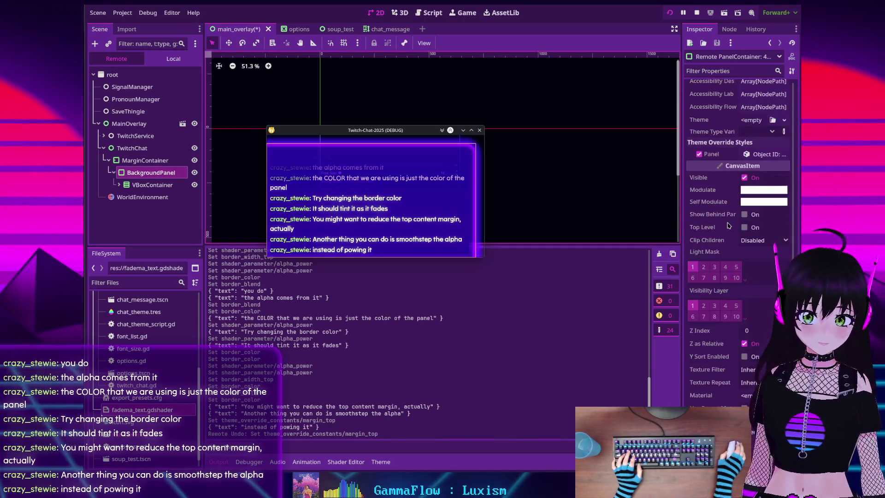
click(764, 183)
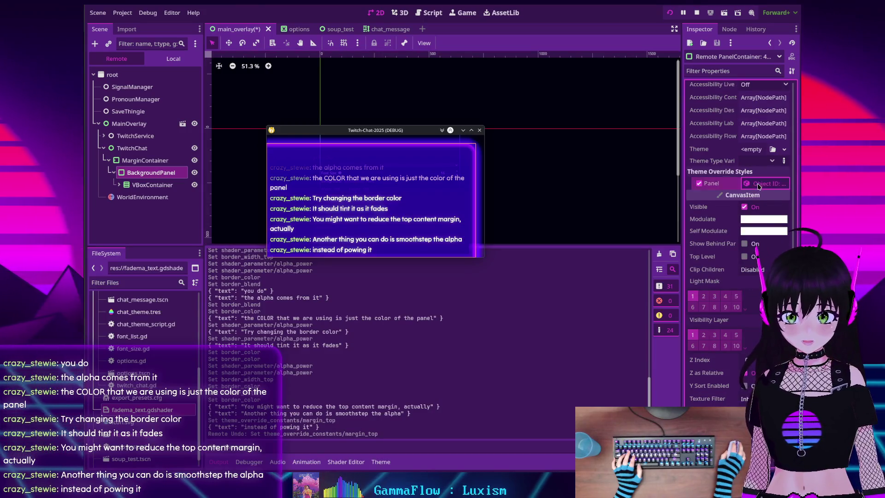
scroll(721, 271, down, 2)
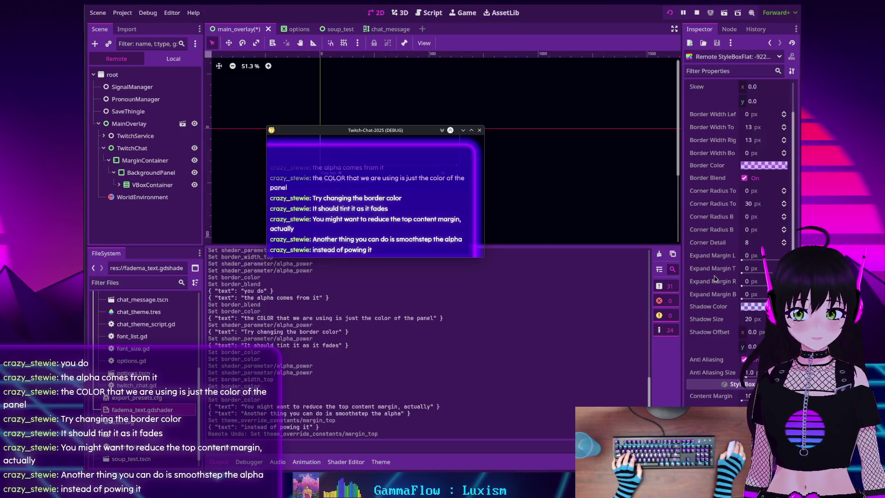
scroll(712, 244, up, 2)
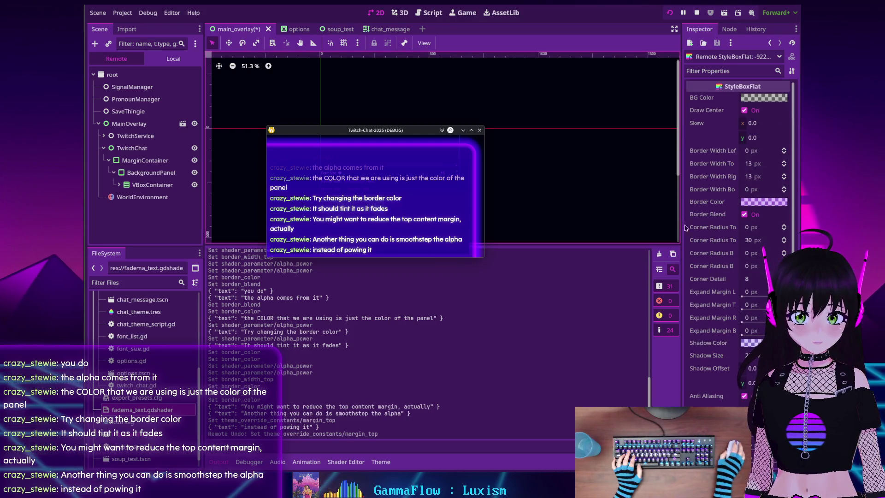
scroll(703, 244, down, 4)
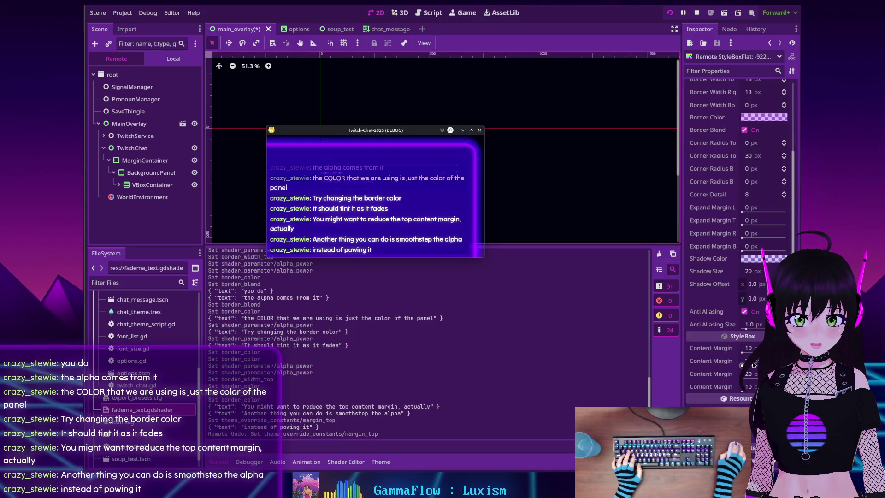
drag(755, 364, 755, 363)
text(10)
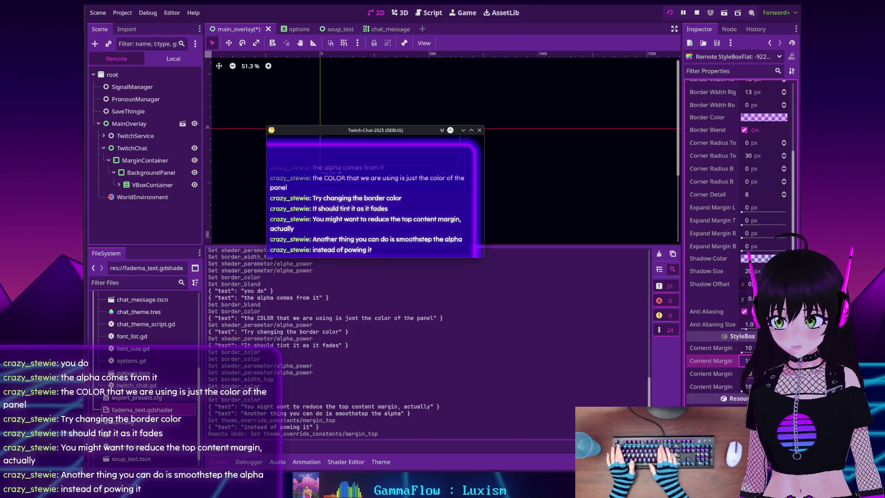
key(Return)
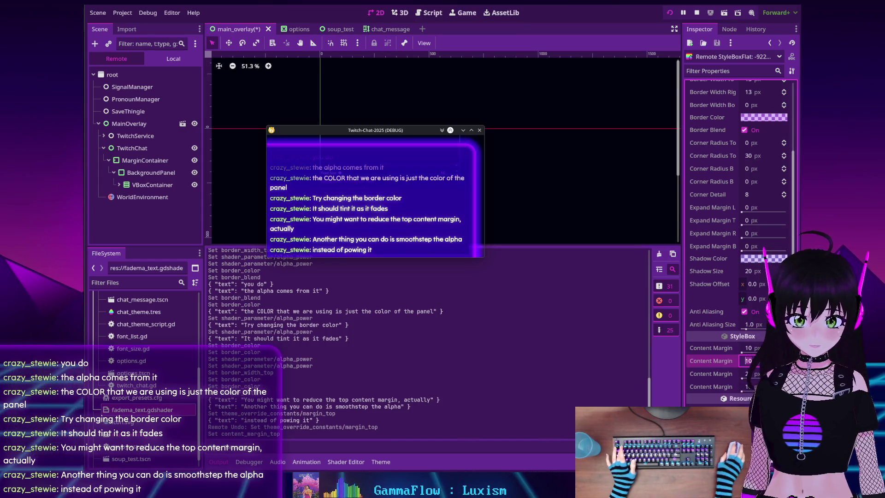
text(0)
key(Return)
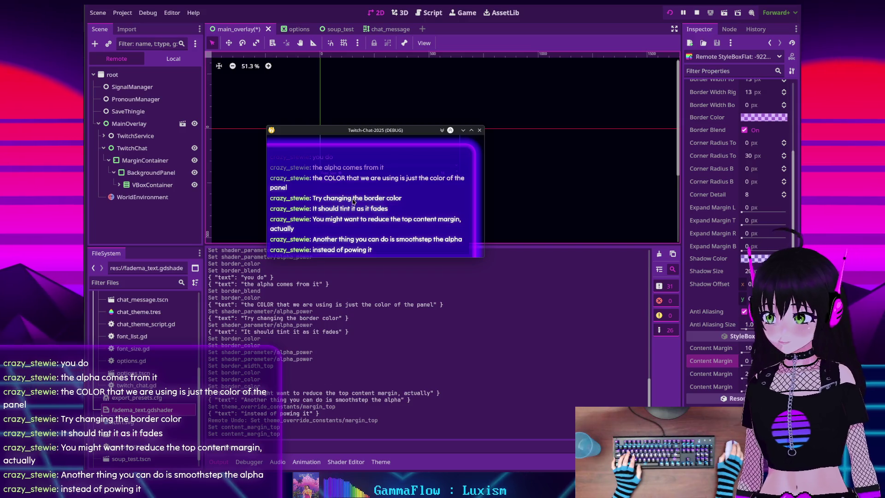
- Stop the project, change _update_content_margins' second argument from 20.0 to 0.0, and open fadema_text
click(697, 13)
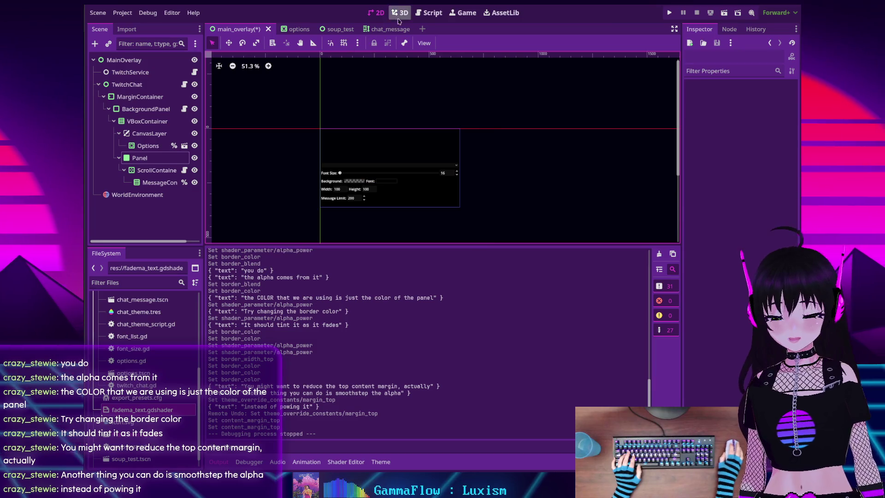
click(429, 12)
scroll(462, 173, down, 1)
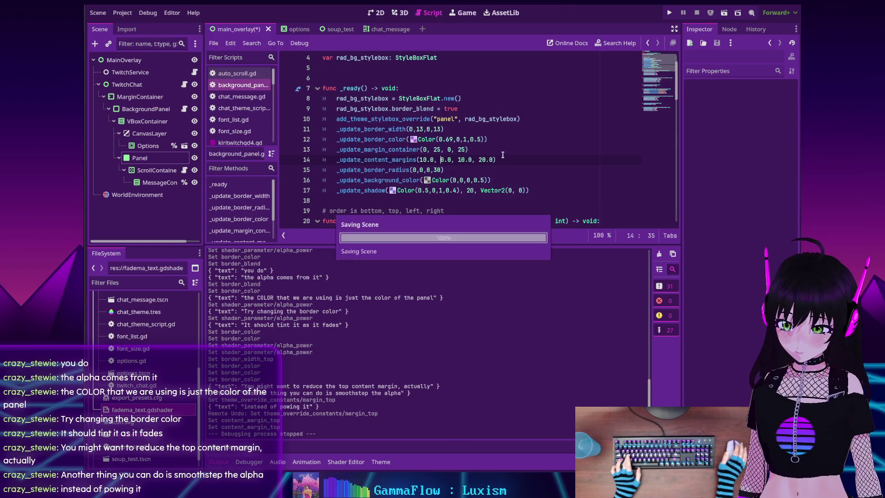
key(BackSpace)
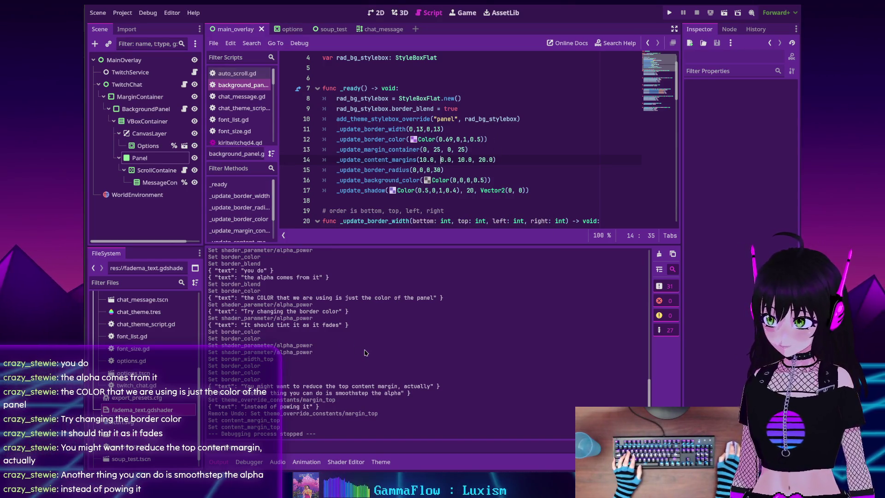
click(331, 462)
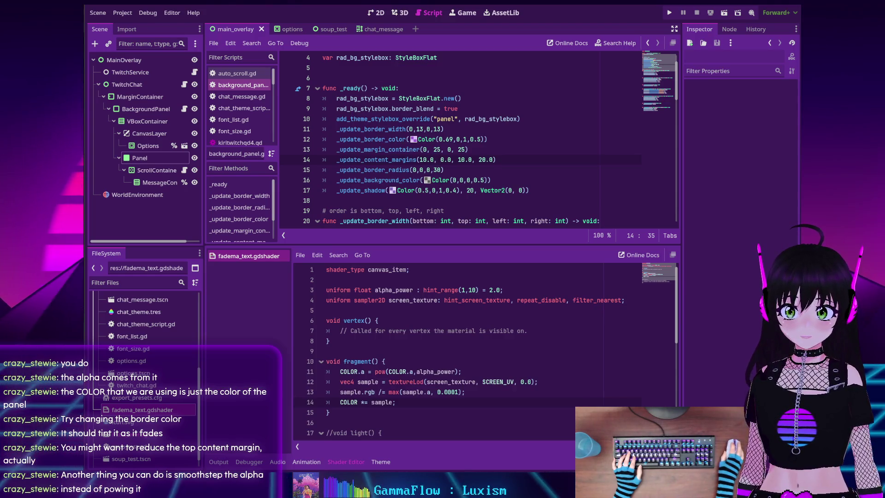
click(329, 341)
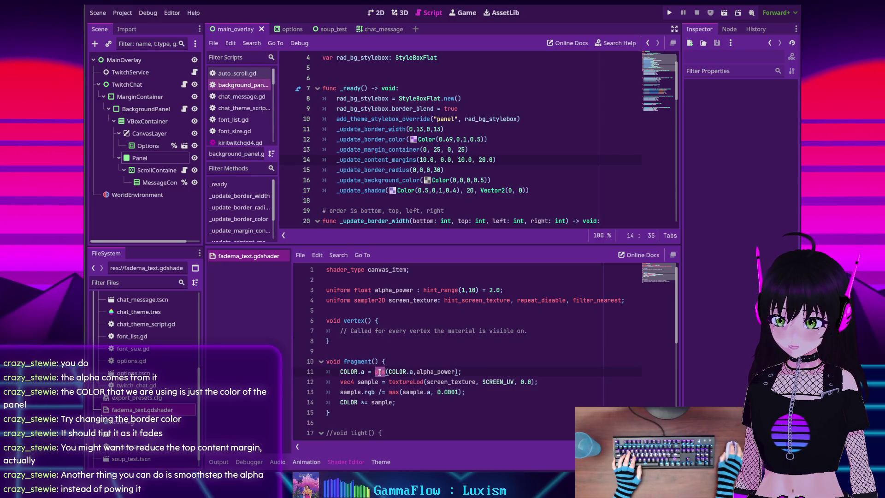
text(smoo)
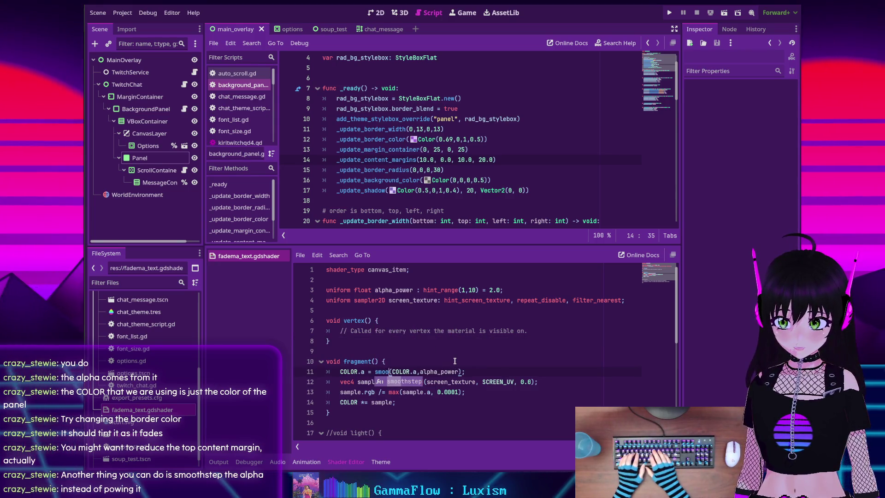
key(Return)
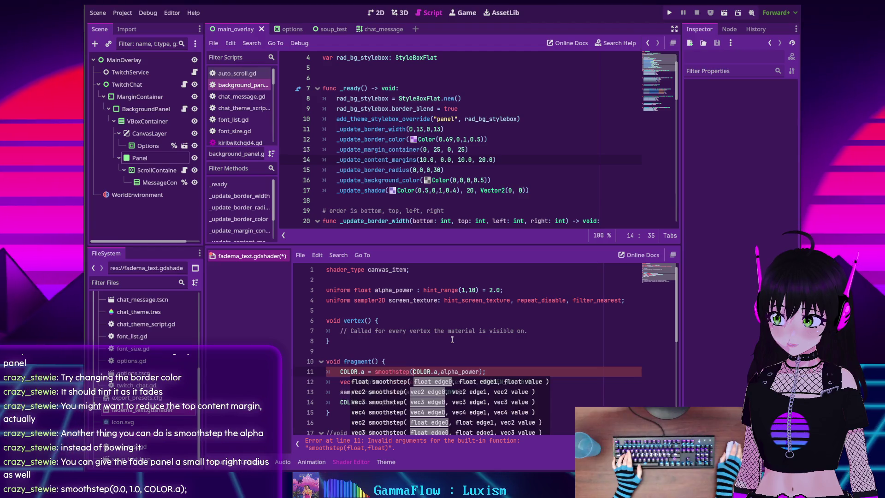
key(ctrl+z)
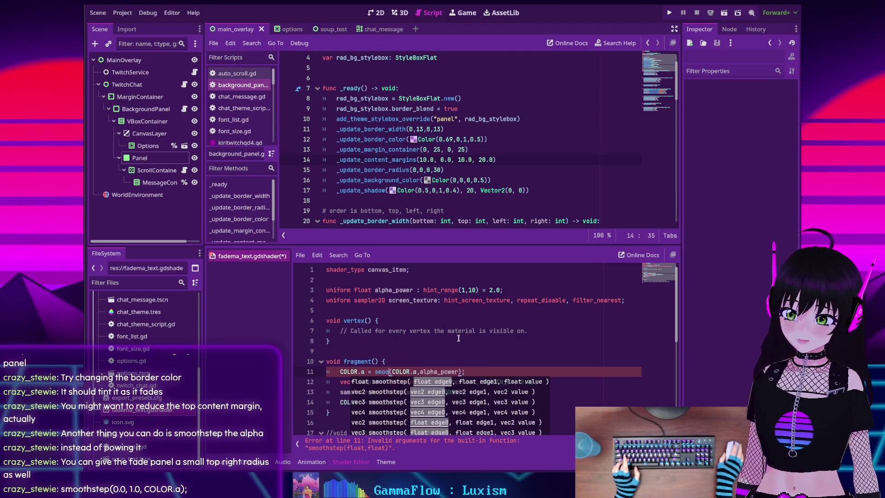
- Comment out the pow alpha line, add COLOR.a = smoothstep(0.0, 1.0, COLOR.a); beneath it, and save
click(456, 335)
key(ctrl+s)
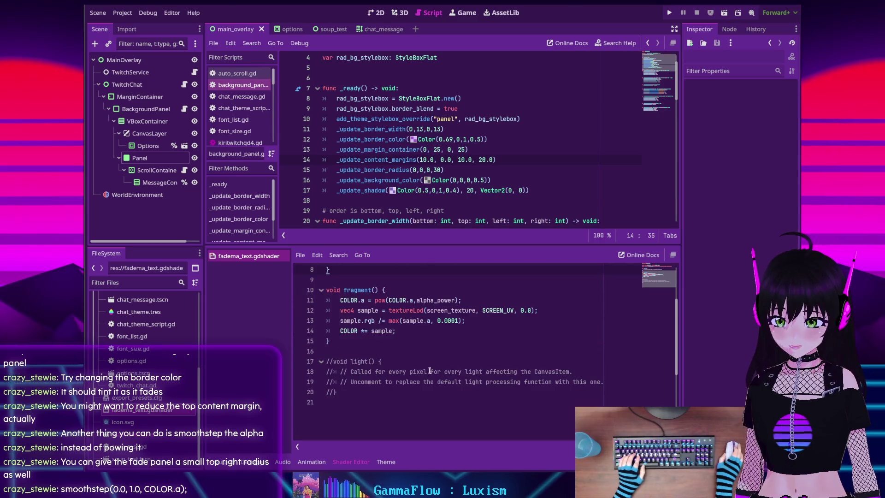
scroll(380, 330, down, 2)
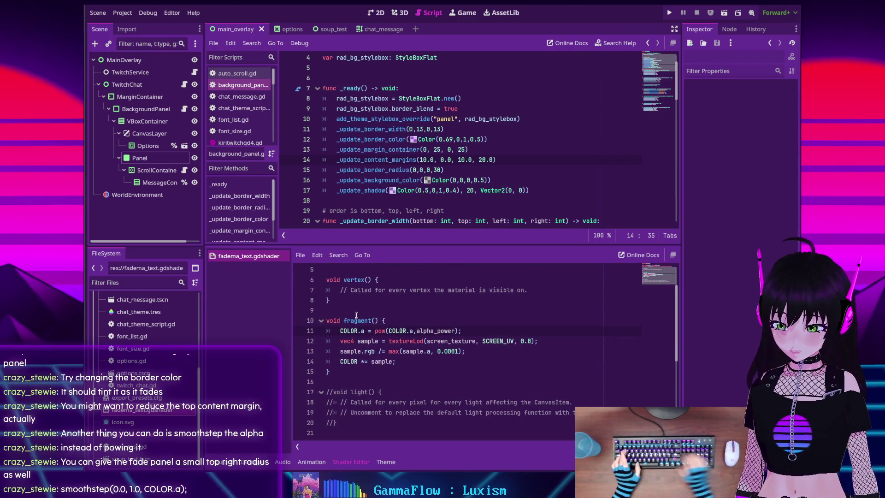
key(ctrl+k)
key(End)
key(Return)
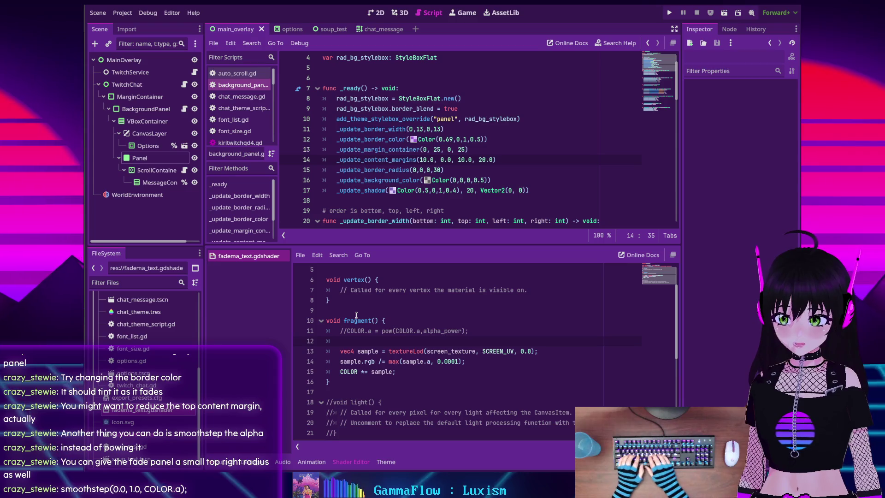
text(COLOR.a)
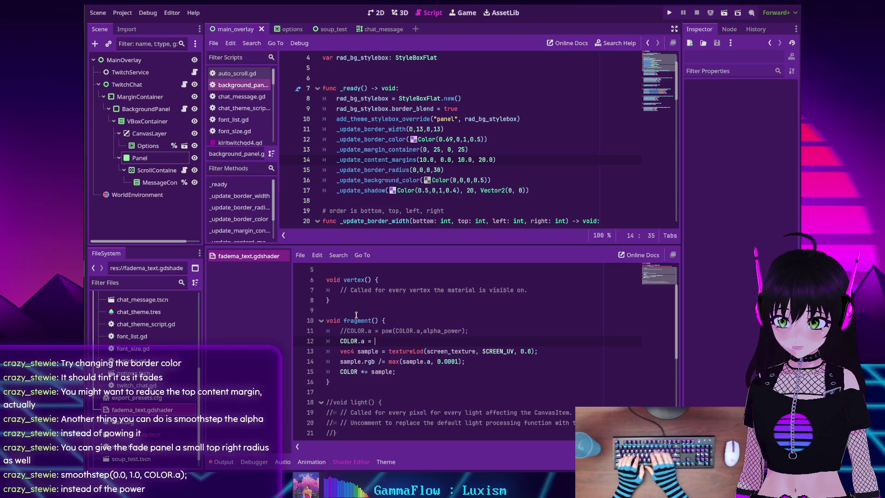
text( = smoothstep()
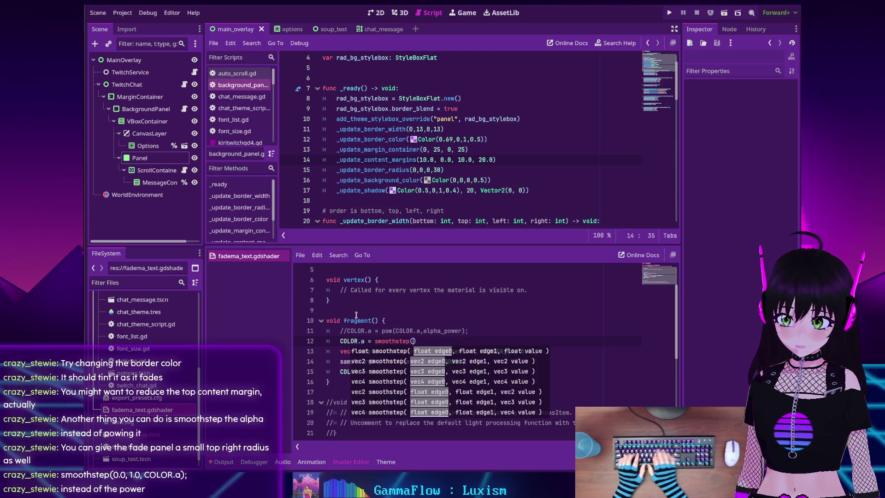
text(0.0)
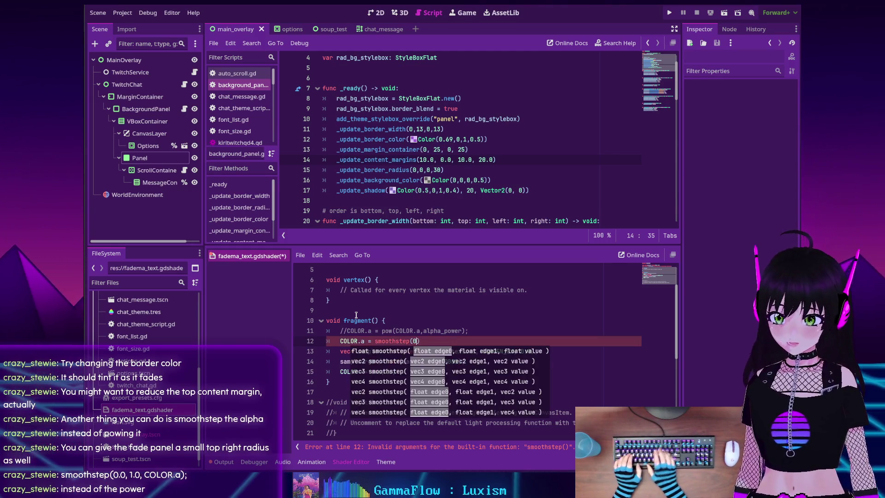
text(, 1.0, )
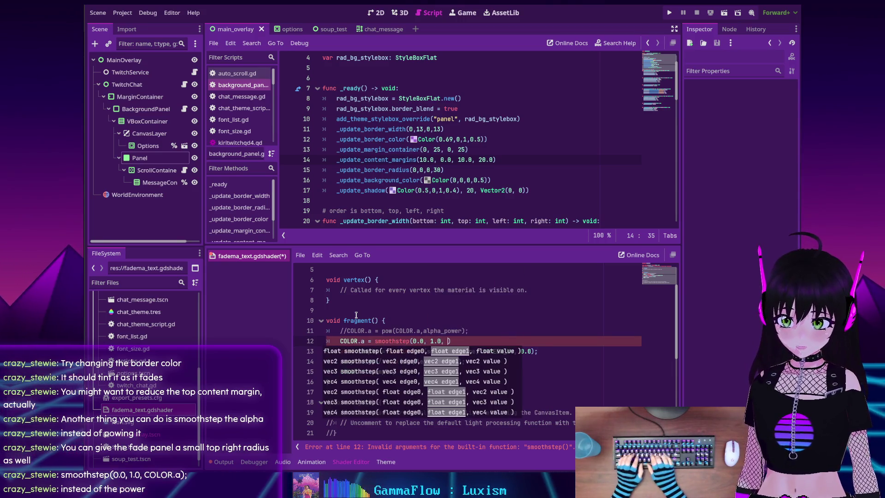
text(CO)
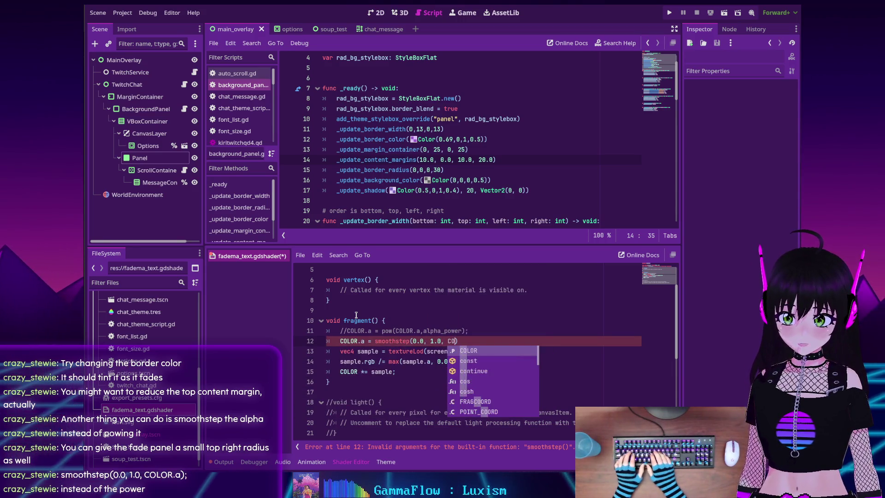
key(Return)
text(.a);)
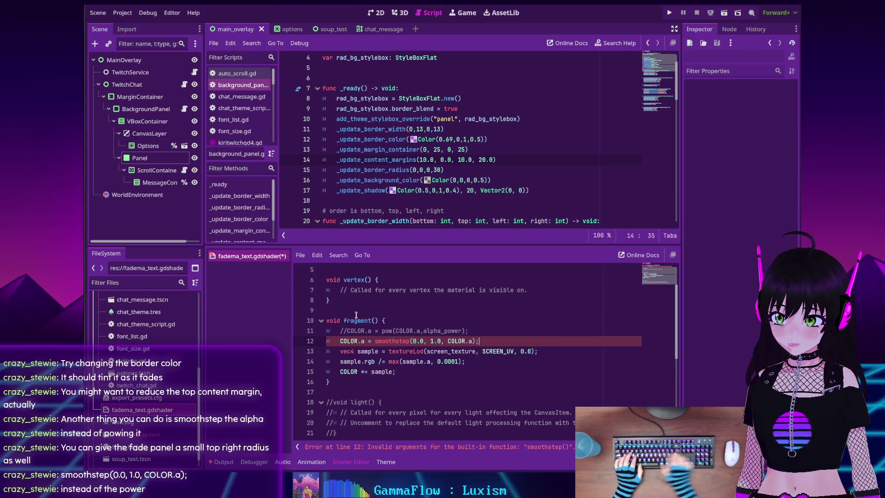
key(ctrl+s)
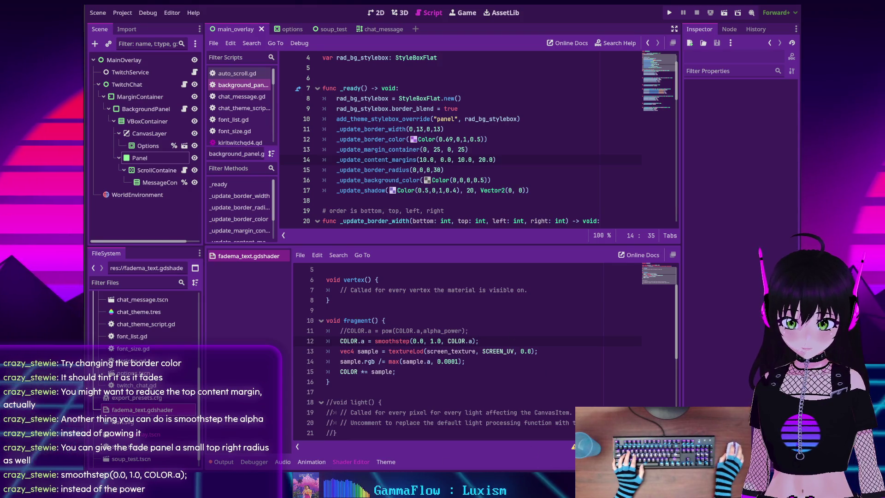
mouse_move(568, 489)
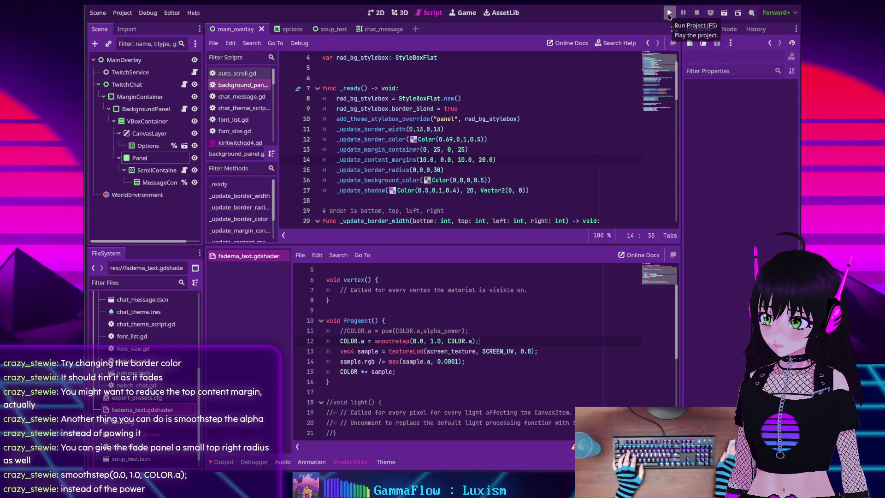
- Run the project (F5) to check the smoothstep alpha fade on the overlay
click(670, 17)
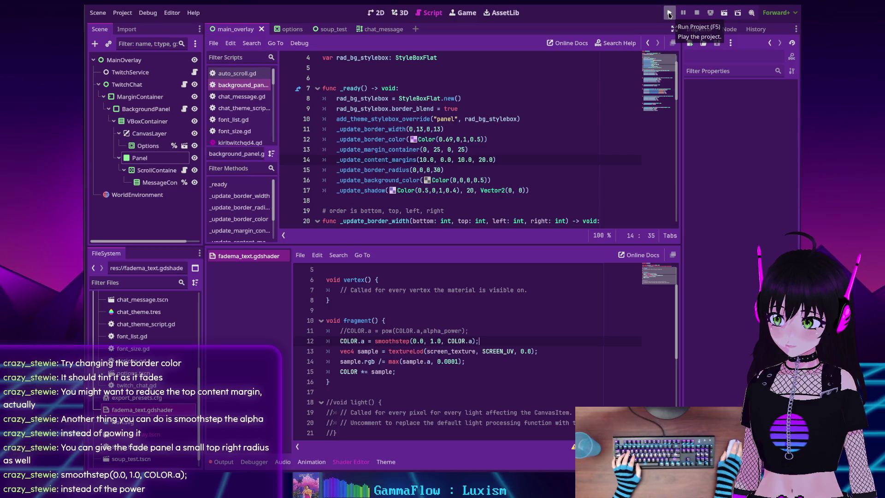
- Select the Panel and give its stylebox a 10 px top-right corner radius
click(140, 158)
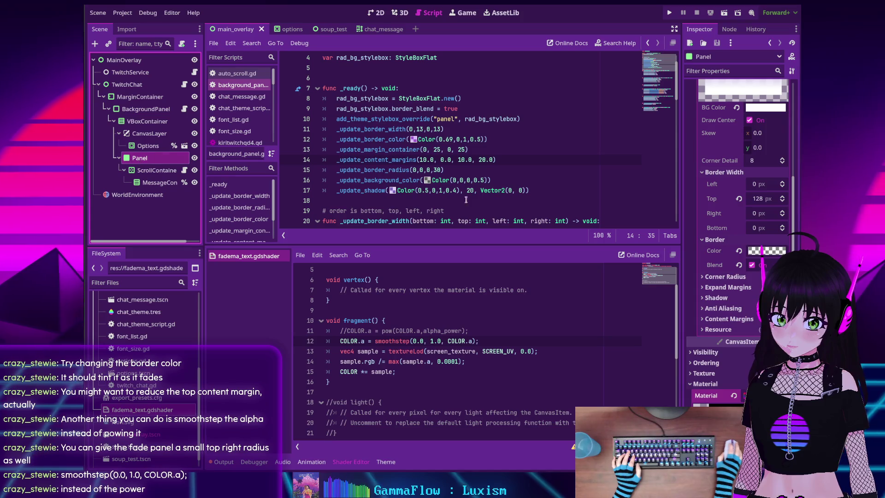
scroll(759, 261, up, 3)
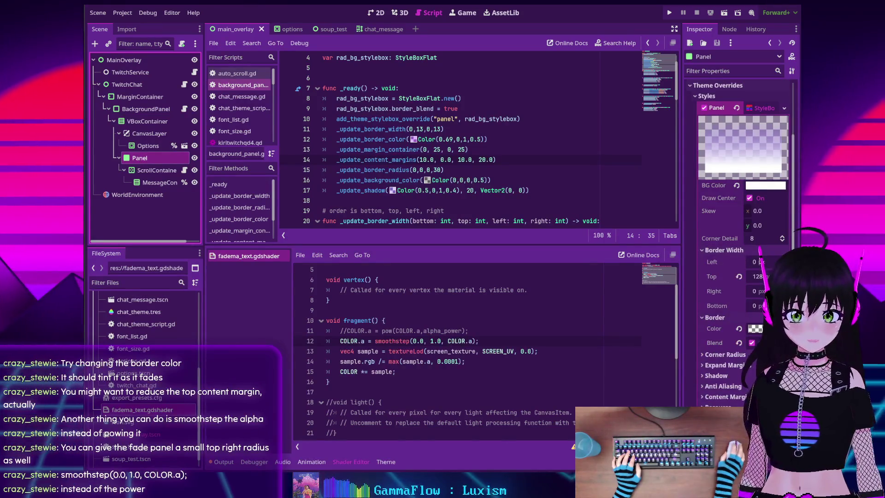
scroll(728, 286, down, 2)
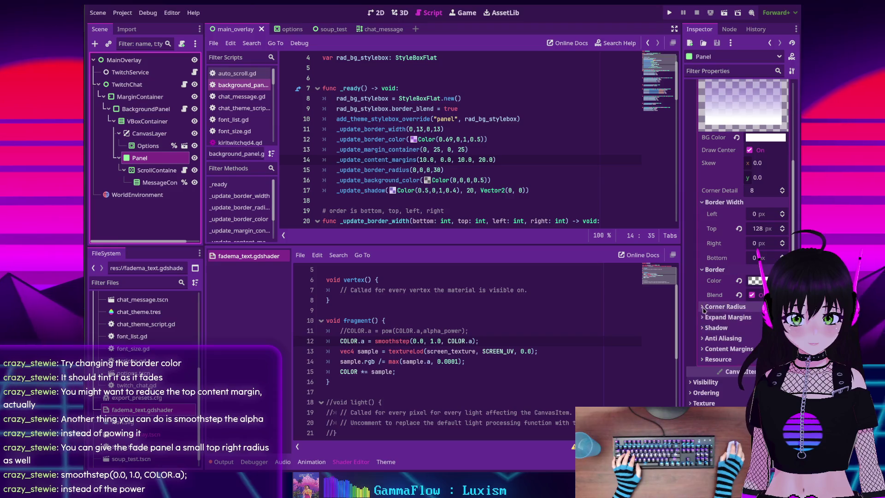
click(704, 306)
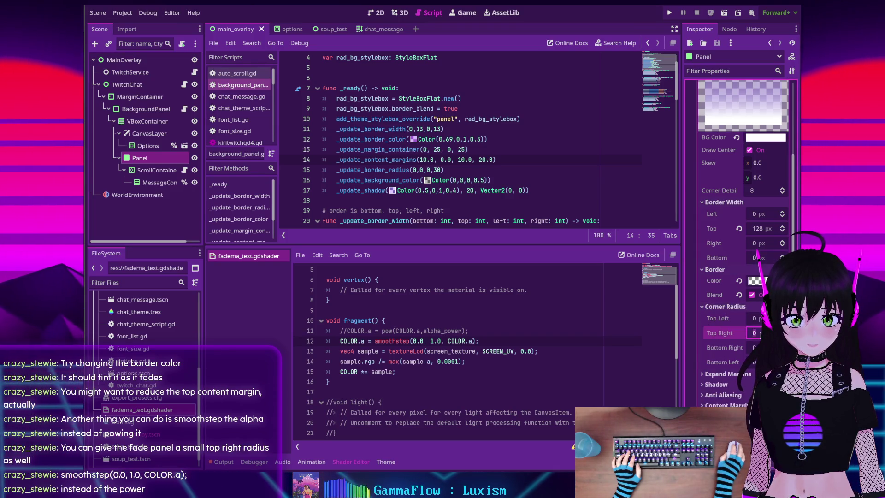
text(10)
key(Return)
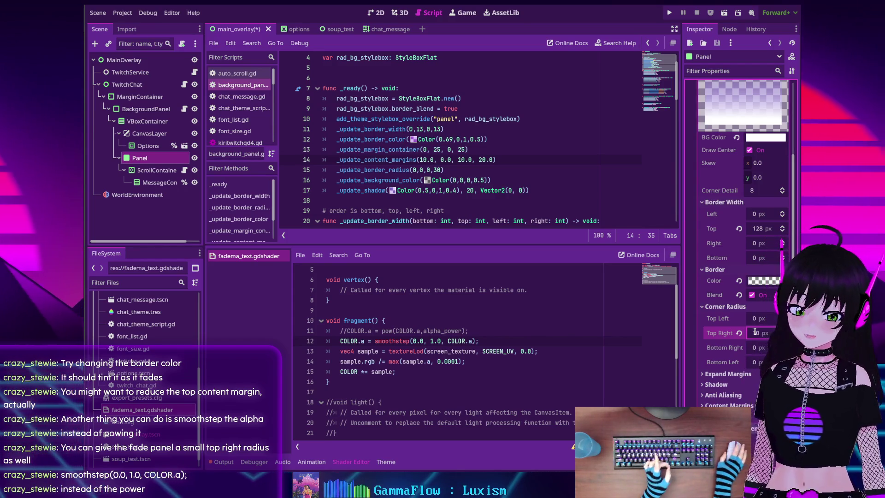
- Raise the top-right corner radius to 20 px and save main_overlay
click(762, 330)
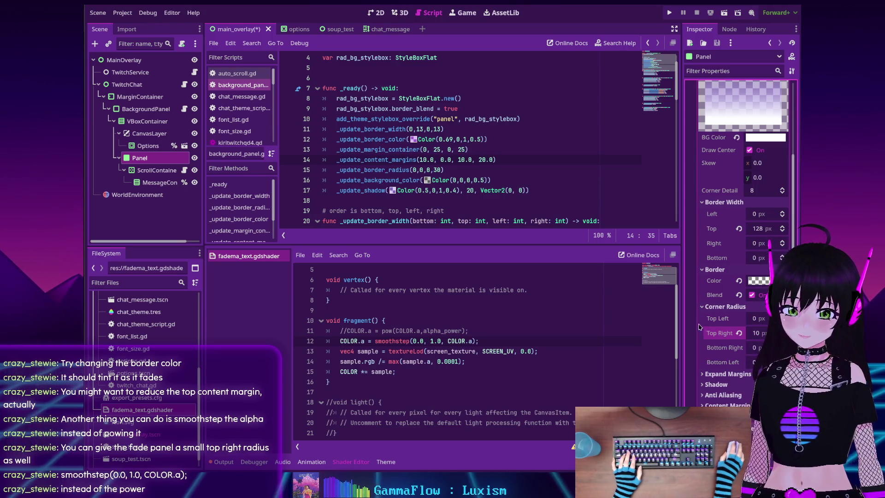
key(ctrl+s)
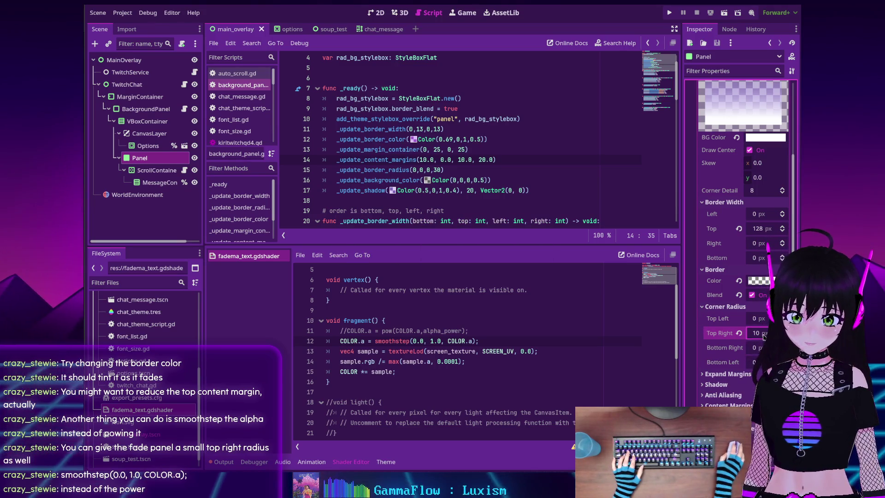
text(20)
key(Return)
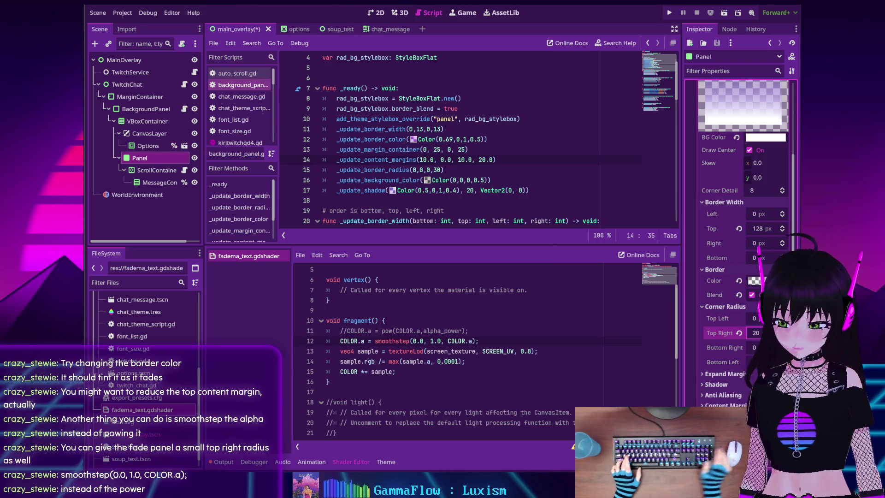
key(ctrl+s)
scroll(739, 240, up, 3)
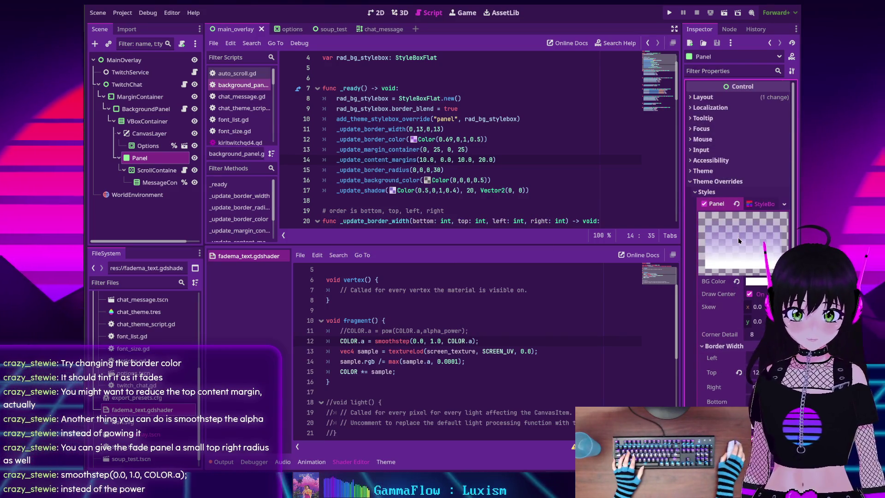
scroll(738, 240, down, 2)
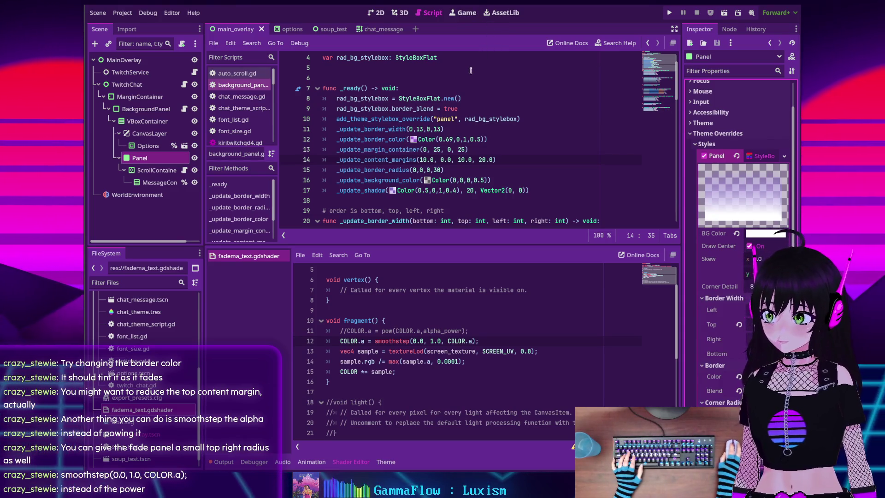
- Launch the project and move the Twitch-Chat debug window higher up on screen
click(668, 14)
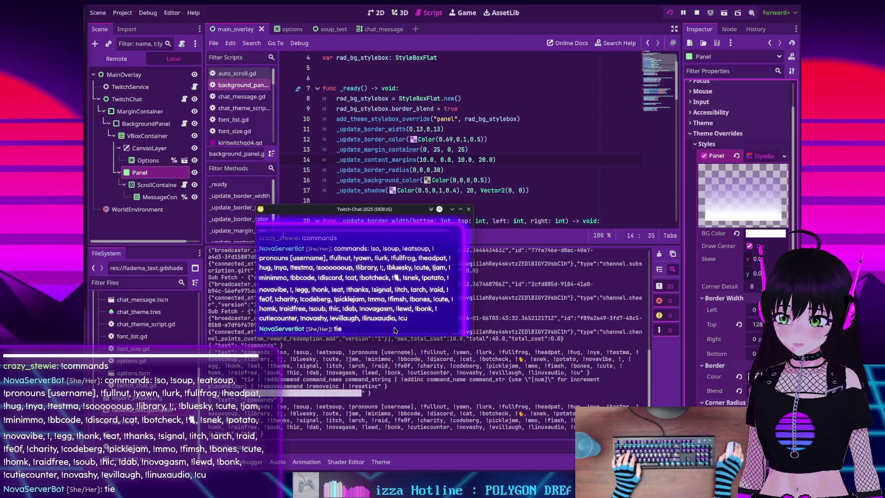
mouse_move(403, 212)
mouse_down()
mouse_move(409, 177)
mouse_move(423, 160)
mouse_move(435, 164)
mouse_up()
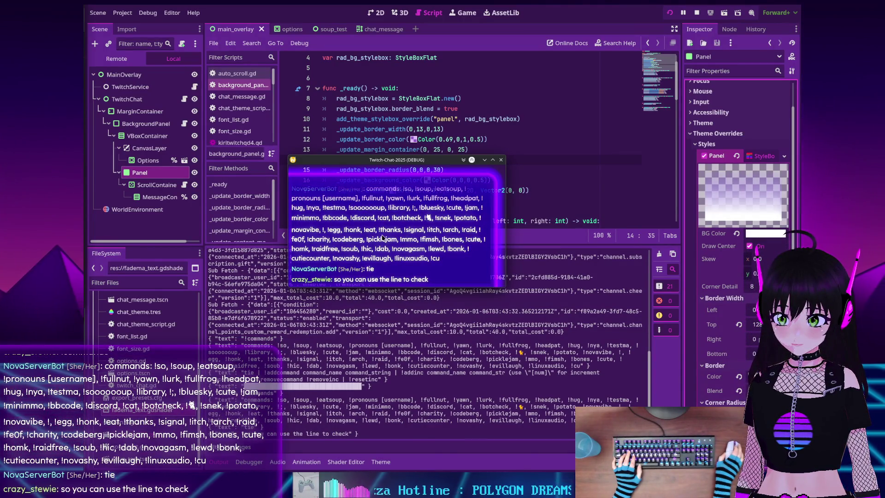
scroll(382, 237, up, 3)
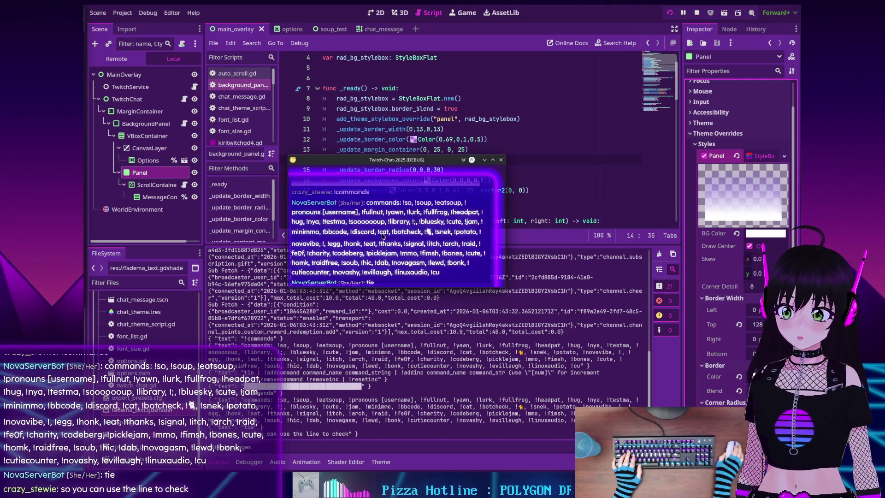
scroll(382, 237, up, 1)
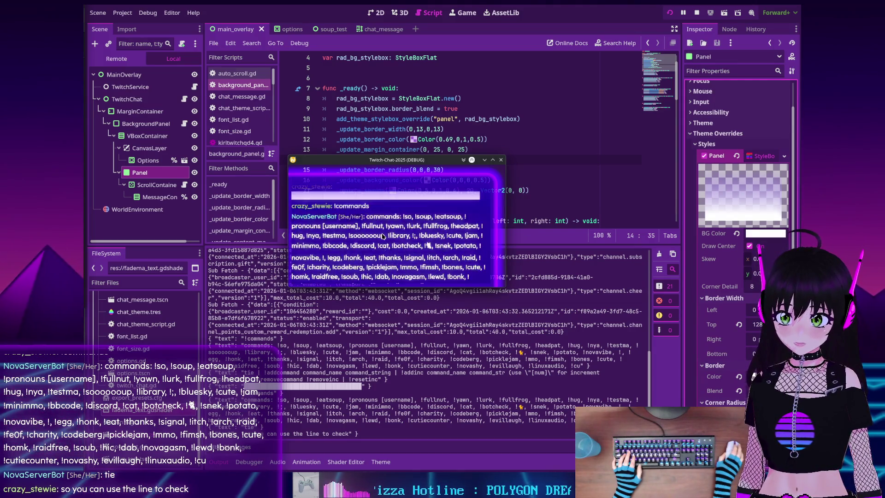
scroll(382, 236, down, 2)
drag(423, 164, 426, 122)
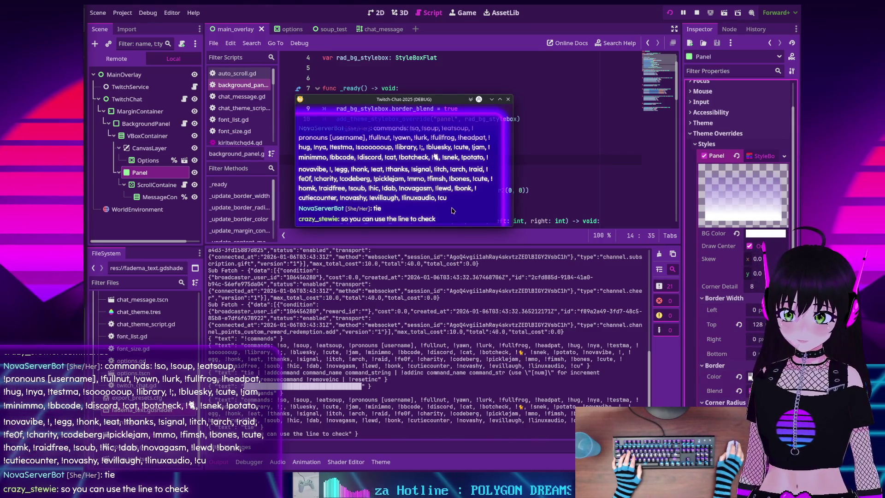
drag(353, 102, 366, 129)
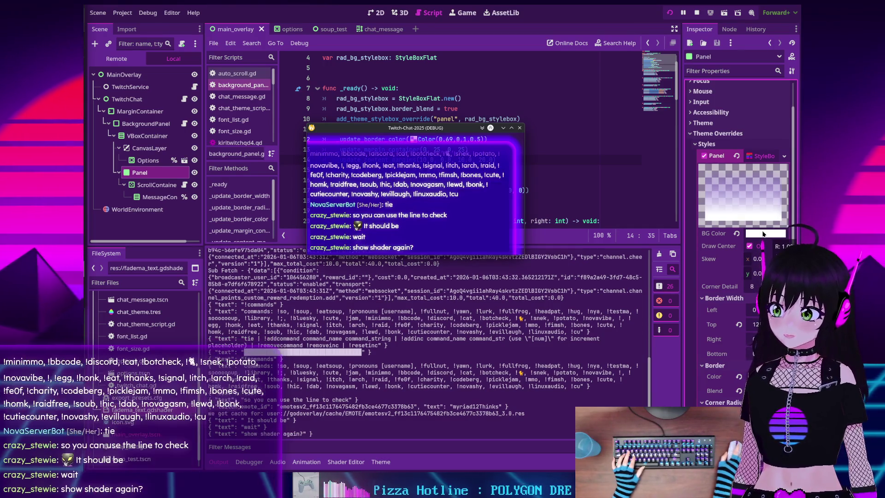
- Show the fade shader code, then nudge Alpha Power and revert it to its default
click(353, 463)
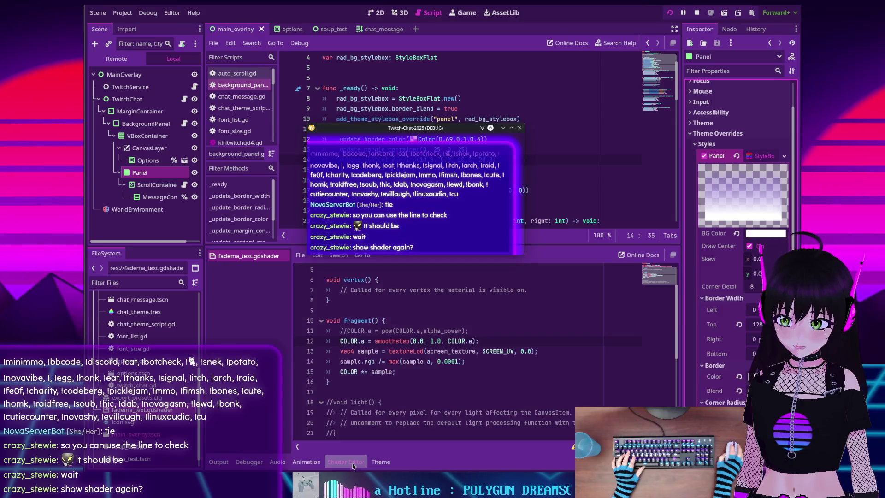
drag(430, 111, 430, 102)
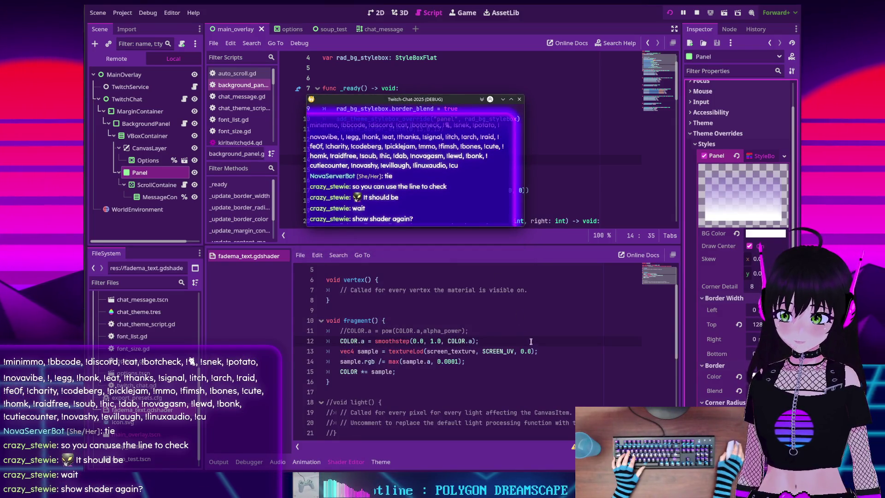
scroll(536, 345, up, 2)
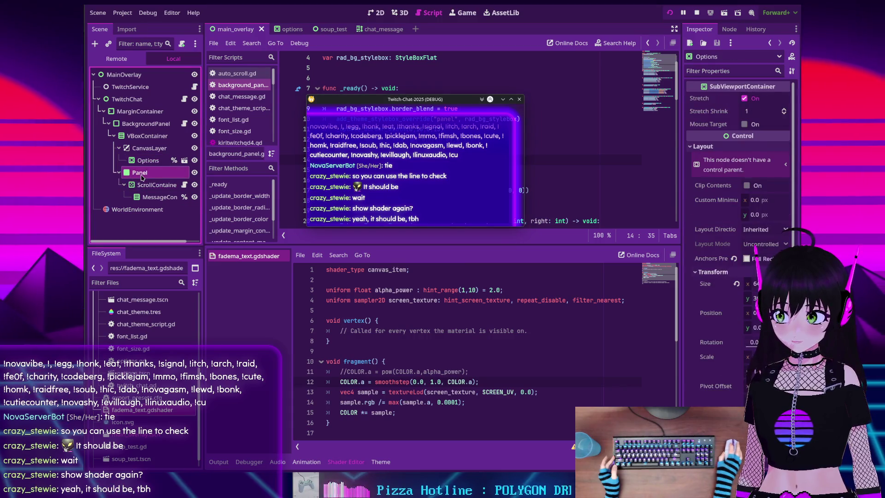
drag(750, 395, 764, 395)
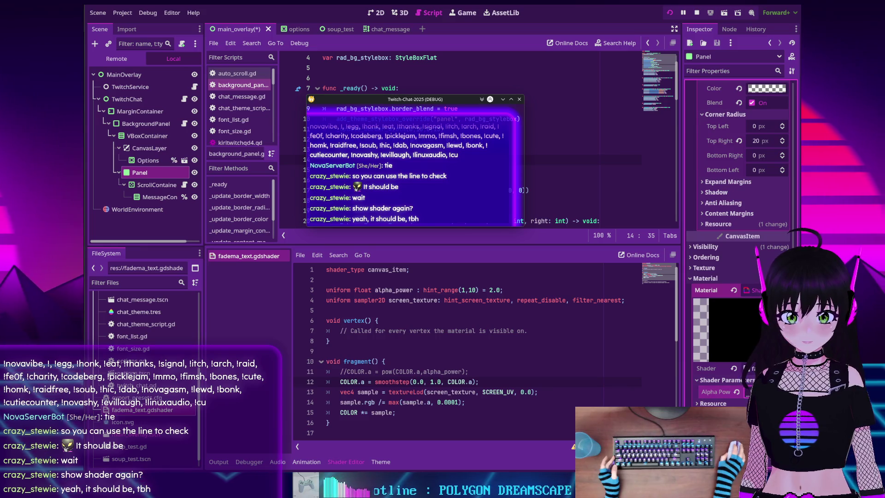
click(736, 391)
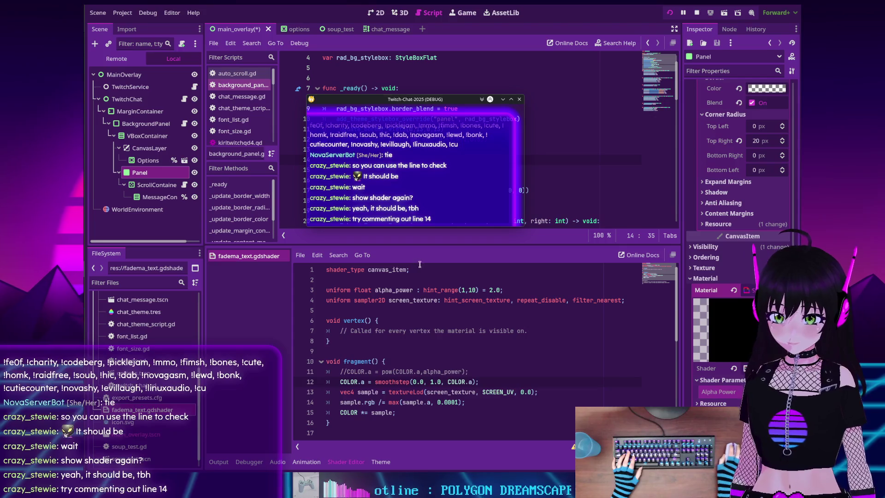
- Prefix line 14's sample.rgb division by sample.a with // and save the shader
click(337, 405)
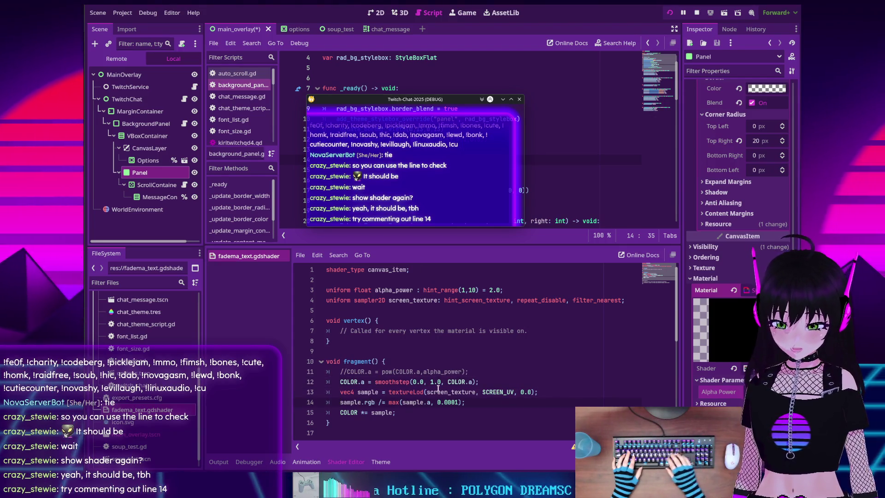
text(//)
key(ctrl+s)
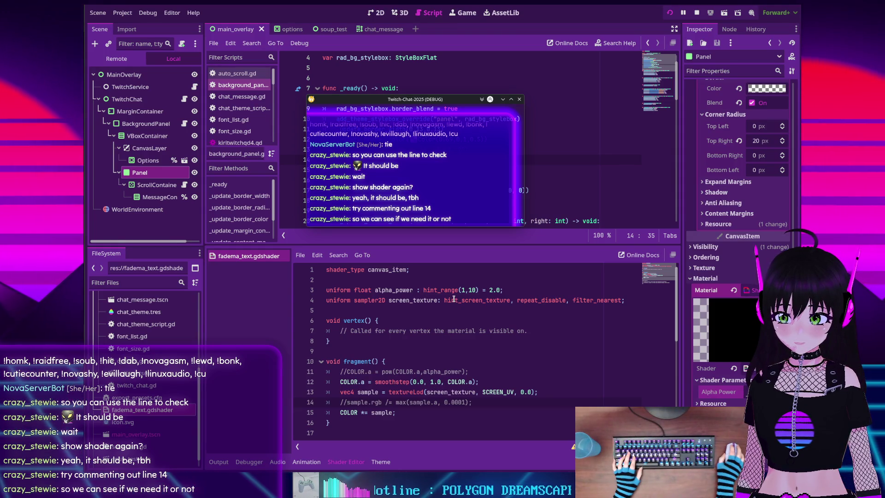
- Reload the played chat overlay scene and drag its debug window up into view
click(670, 13)
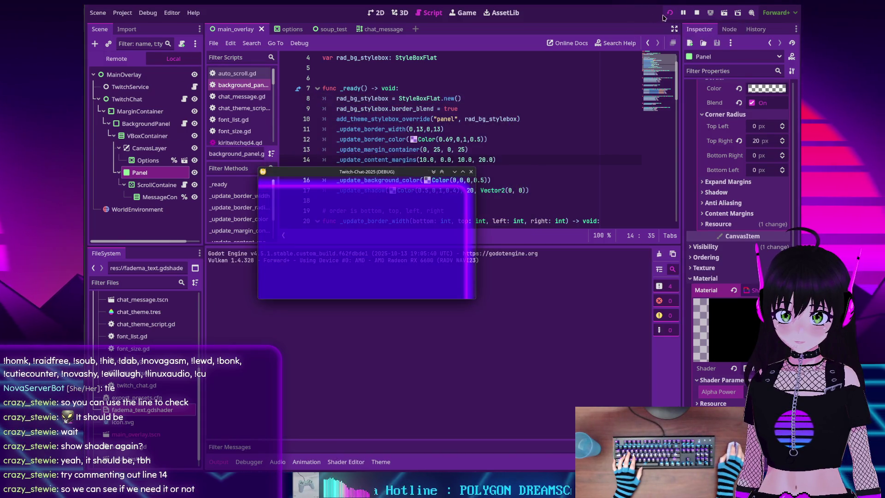
mouse_move(363, 173)
mouse_down()
mouse_move(380, 172)
mouse_move(384, 143)
mouse_move(380, 177)
mouse_move(368, 168)
mouse_move(395, 140)
mouse_move(395, 162)
mouse_move(394, 140)
mouse_move(397, 160)
mouse_up()
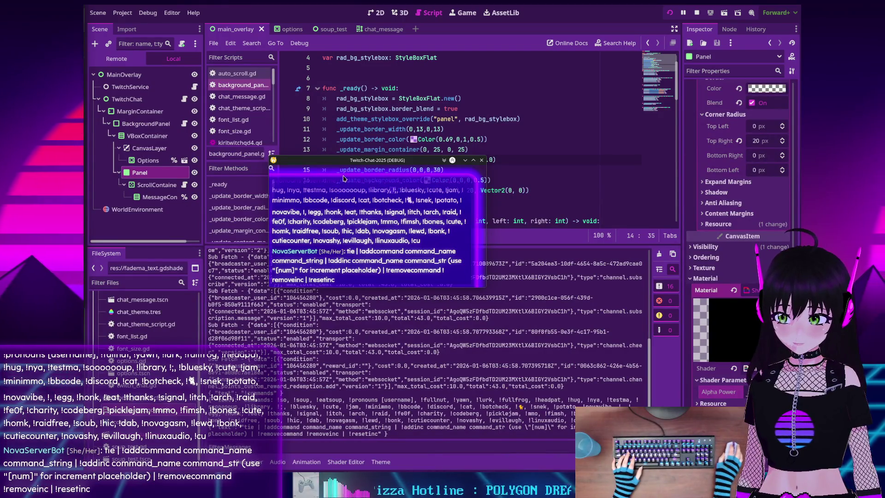
mouse_move(341, 164)
mouse_down()
mouse_move(354, 145)
mouse_move(368, 146)
mouse_move(344, 157)
mouse_move(363, 138)
mouse_move(376, 137)
mouse_up()
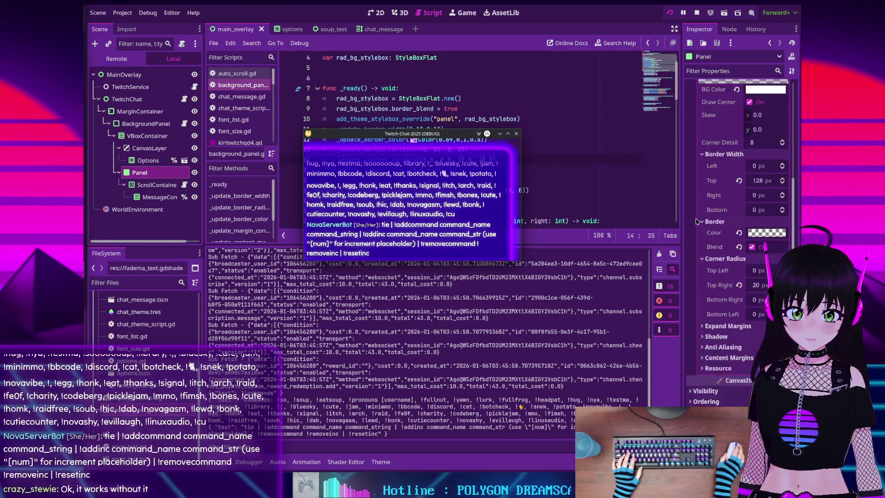
- Show the fade shader code and set the Panel's BG Color to fully transparent
scroll(697, 222, up, 5)
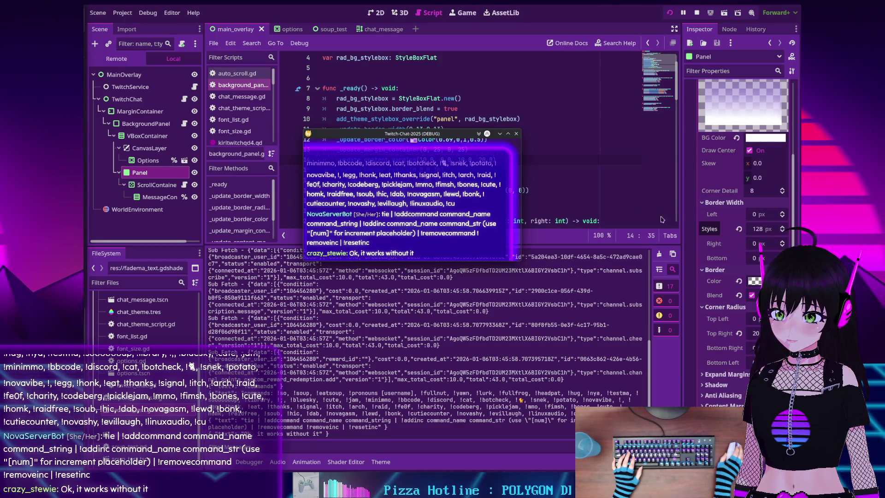
click(345, 462)
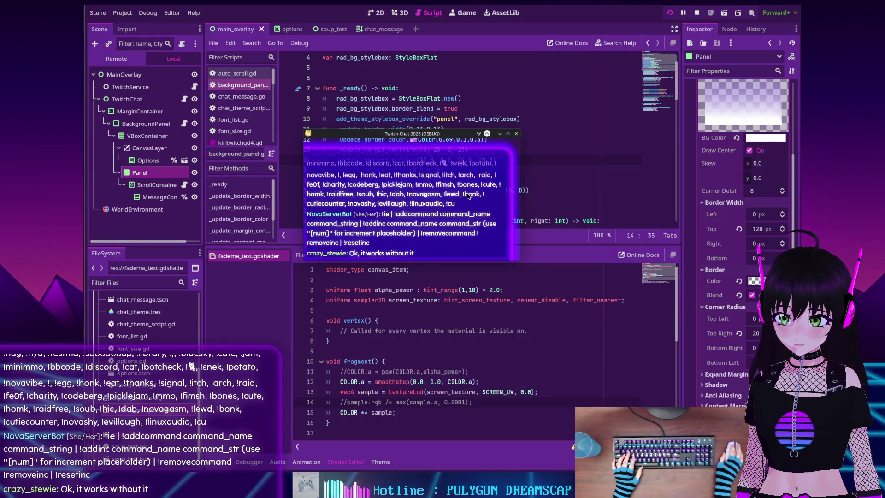
scroll(703, 248, up, 2)
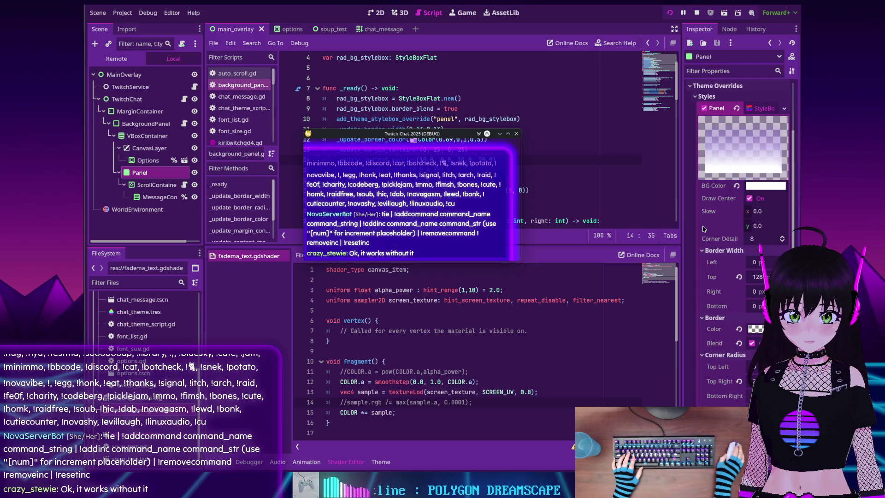
click(756, 187)
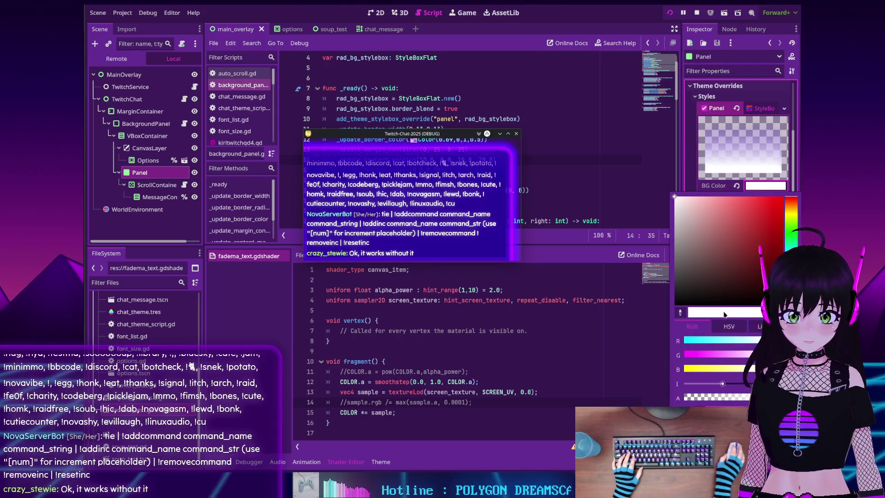
click(722, 398)
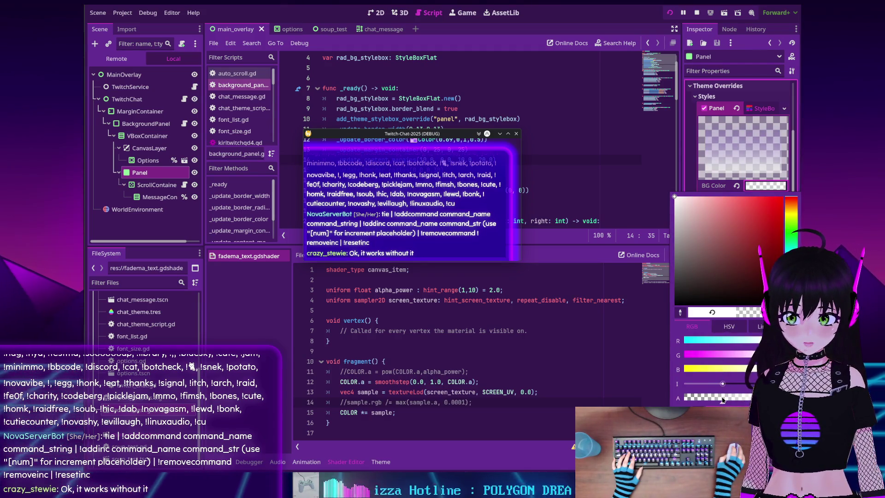
click(687, 170)
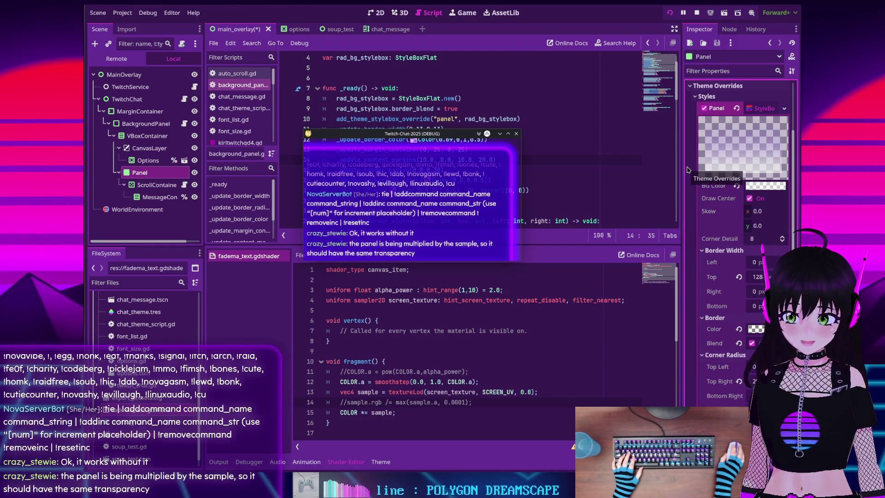
- Move the chat window aside and change the Panel's BG Color to opaque white
mouse_move(373, 135)
mouse_down()
mouse_move(394, 120)
mouse_move(414, 121)
mouse_move(372, 148)
mouse_move(377, 157)
mouse_up()
click(765, 186)
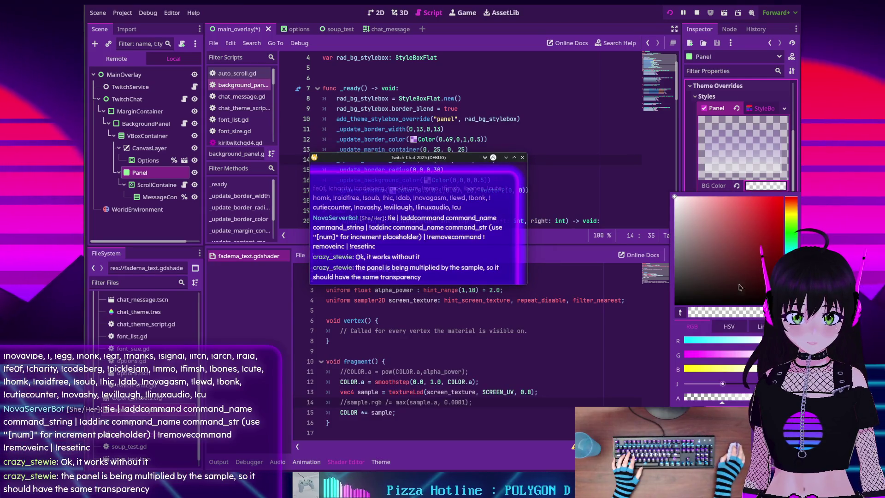
click(739, 400)
click(405, 195)
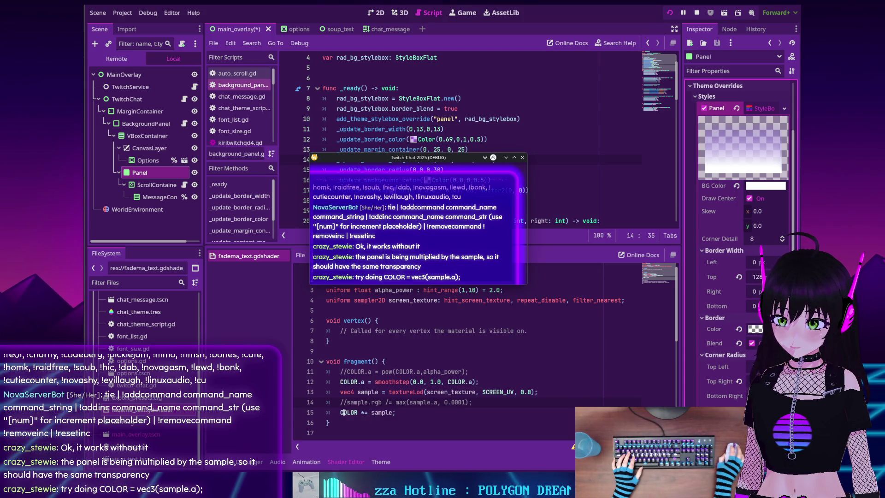
- Comment out COLOR *= sample, add COLOR.rgb = vec3(sample.a) and COLOR.a = 1.0;, then save
key(ctrl+k)
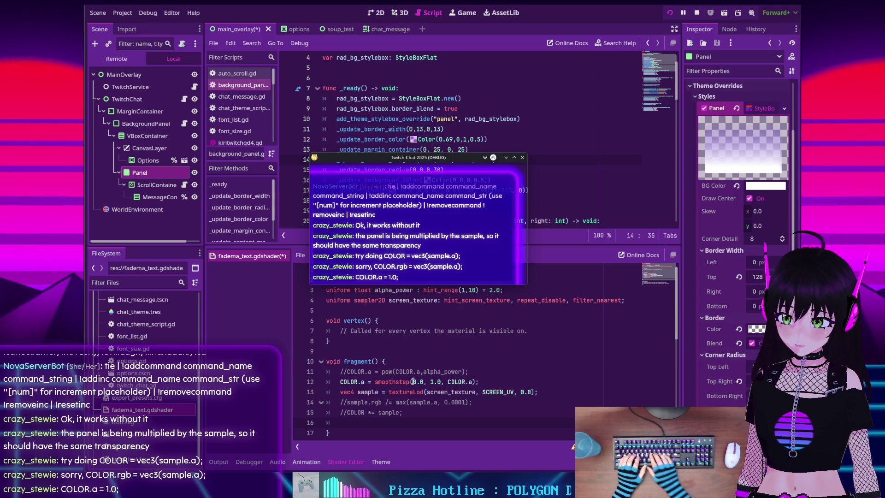
text(cOLOR)
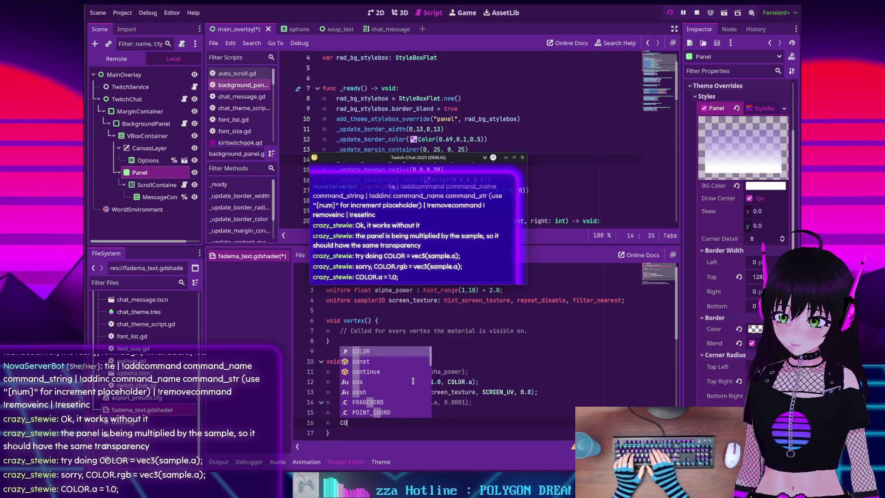
text(.)
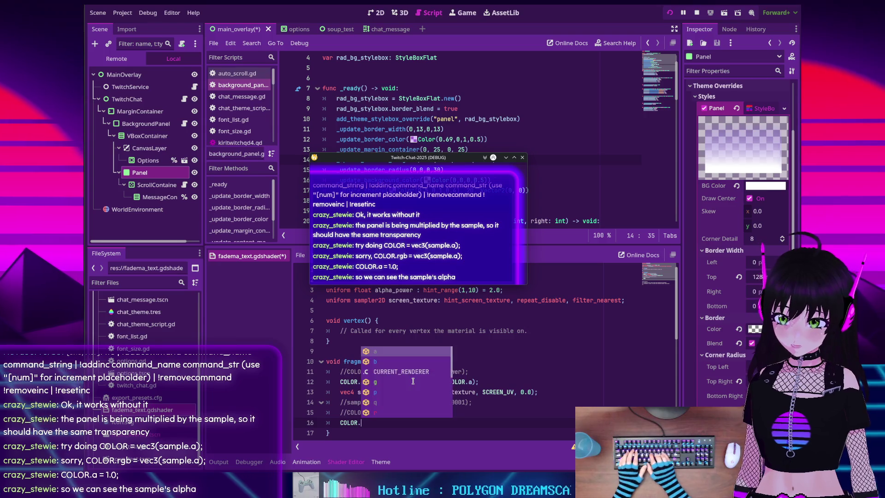
text(rgb)
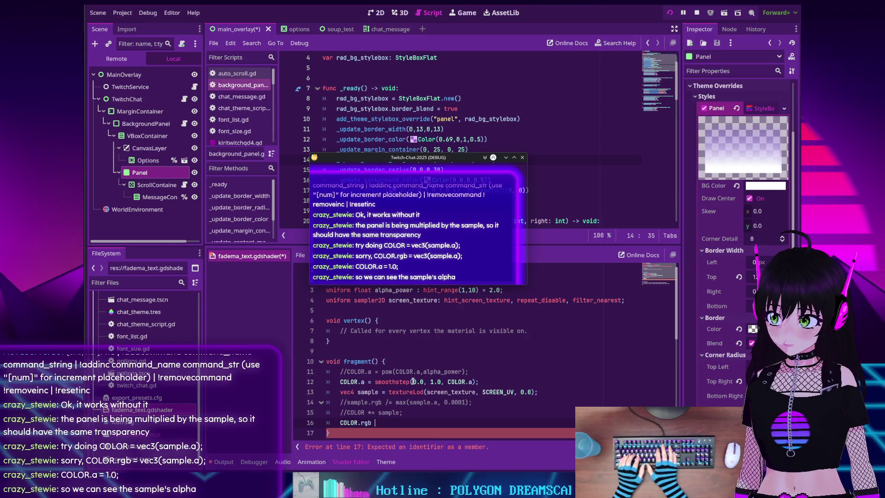
text( = vec3(sample.a)
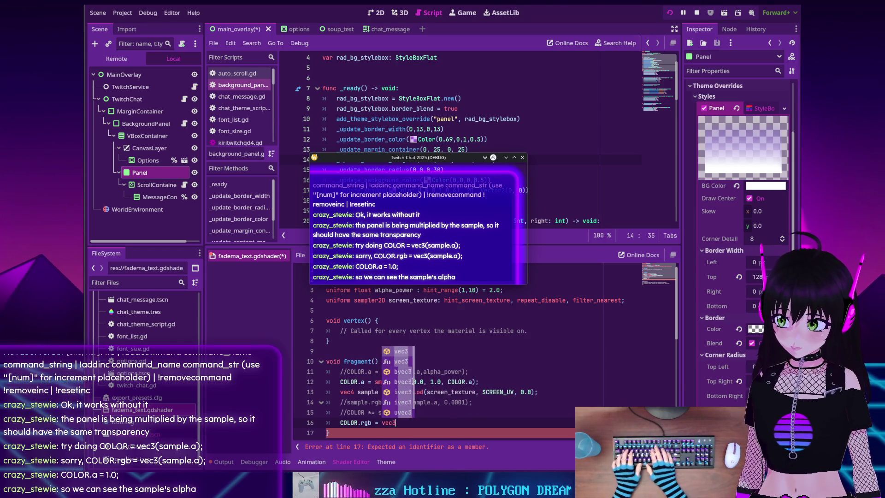
text();)
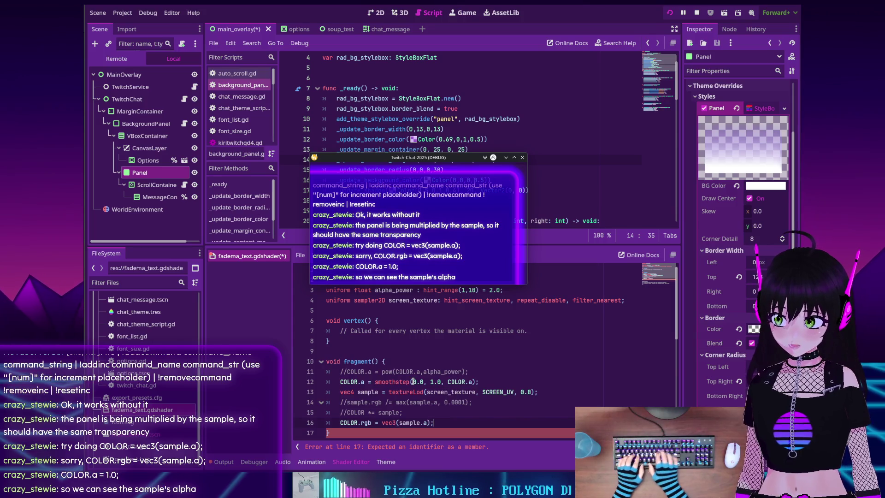
key(Return)
text(OLOR.a)
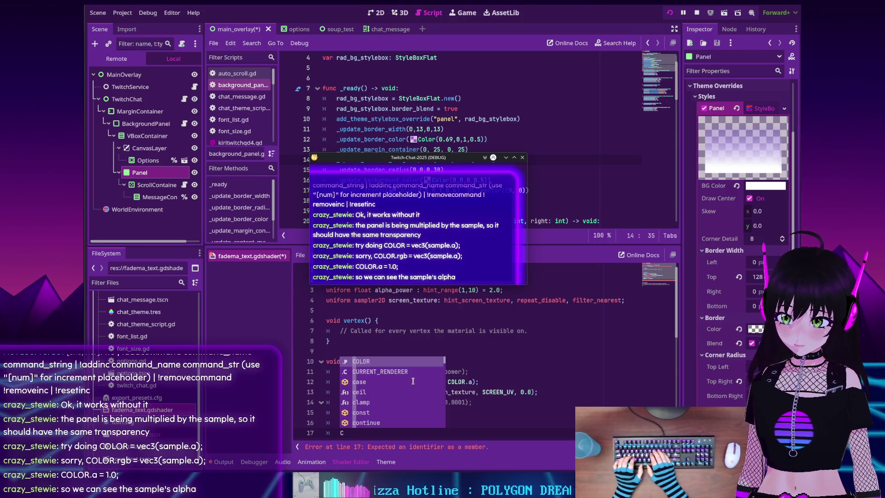
text( = )
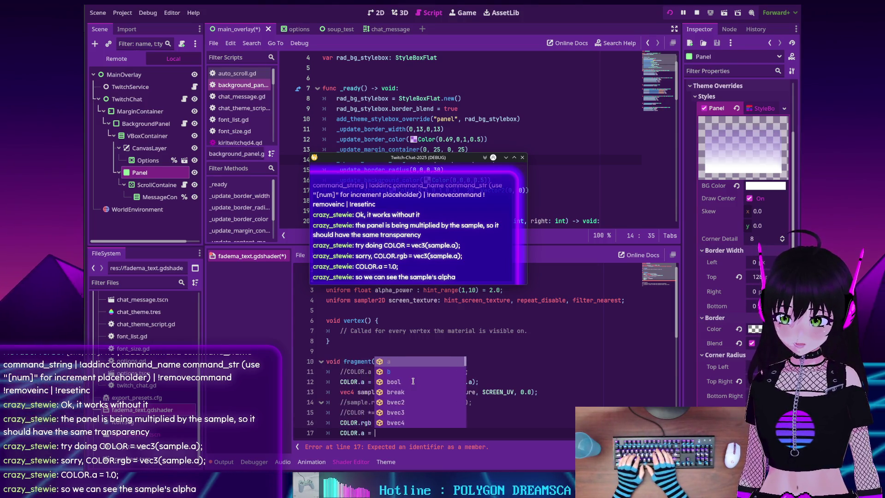
text(1.0;)
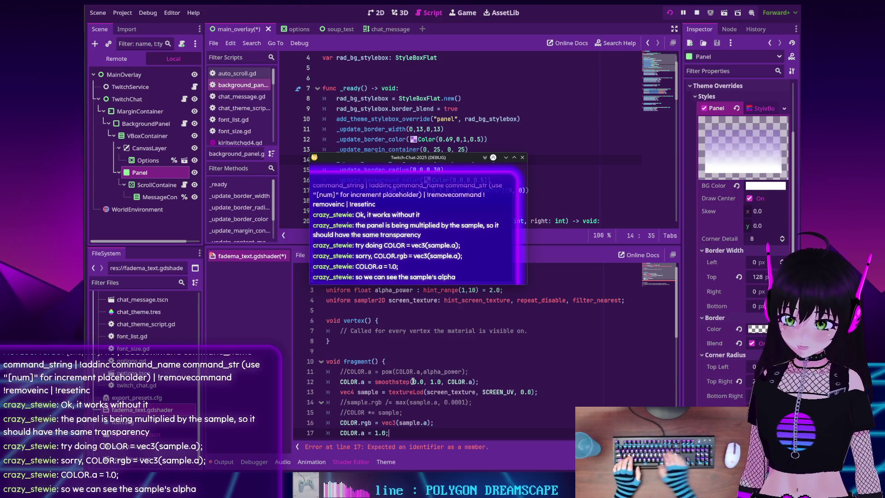
key(ctrl+s)
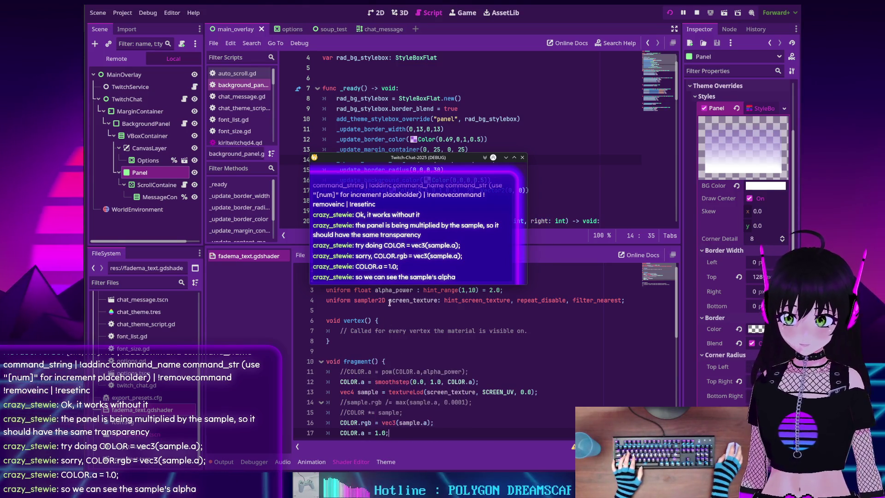
- Restart the overlay with the alpha-as-grey shader, move its window aside, and show the shader code
drag(395, 178, 399, 155)
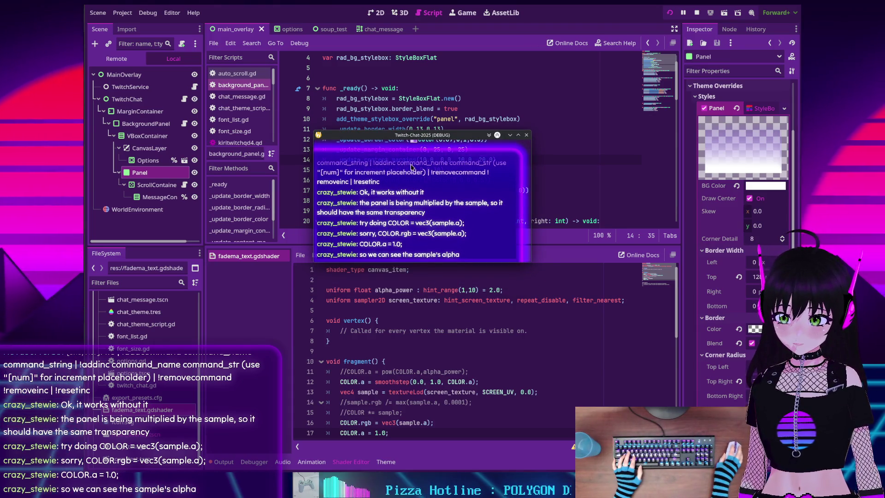
scroll(521, 364, down, 2)
scroll(520, 364, up, 1)
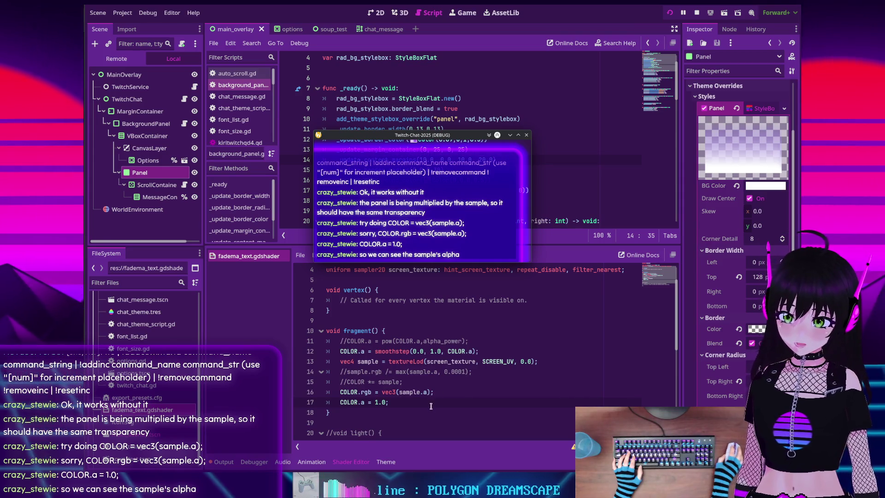
click(670, 13)
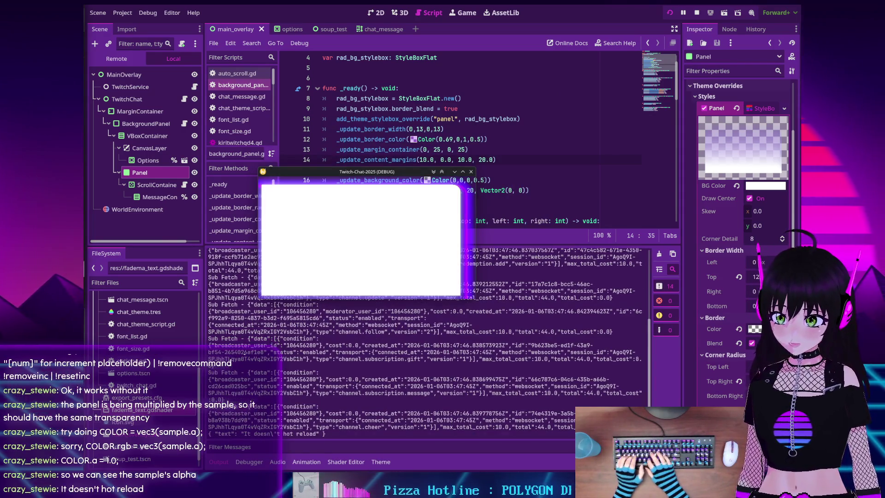
text(8)
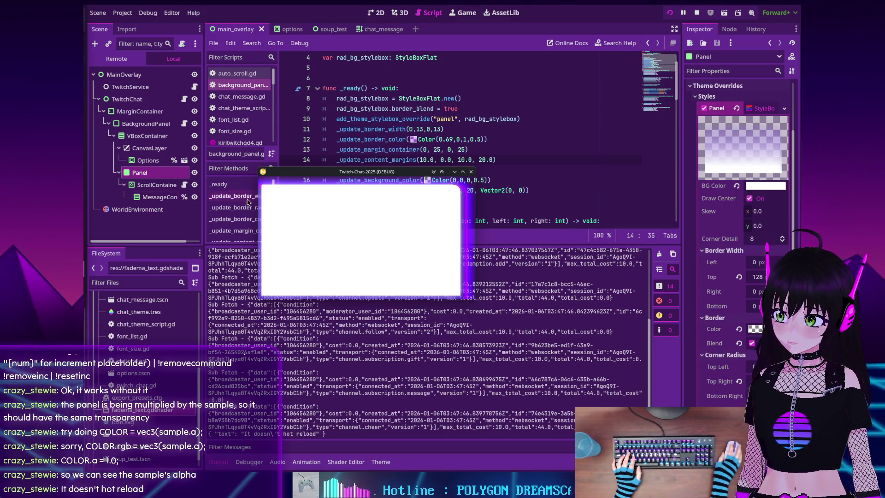
drag(304, 175, 331, 168)
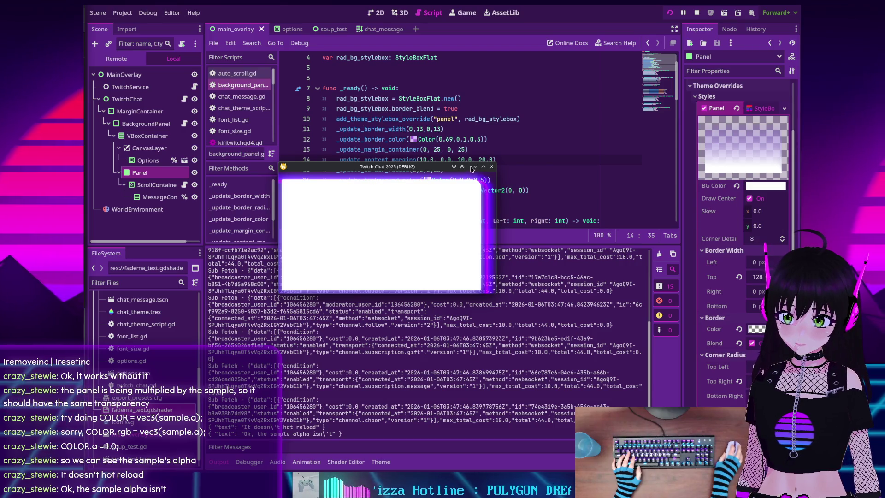
drag(472, 169, 456, 109)
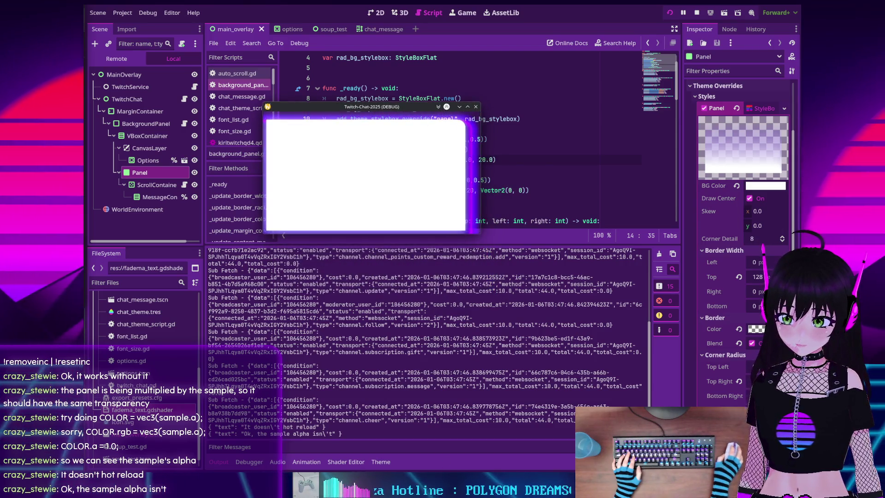
click(341, 462)
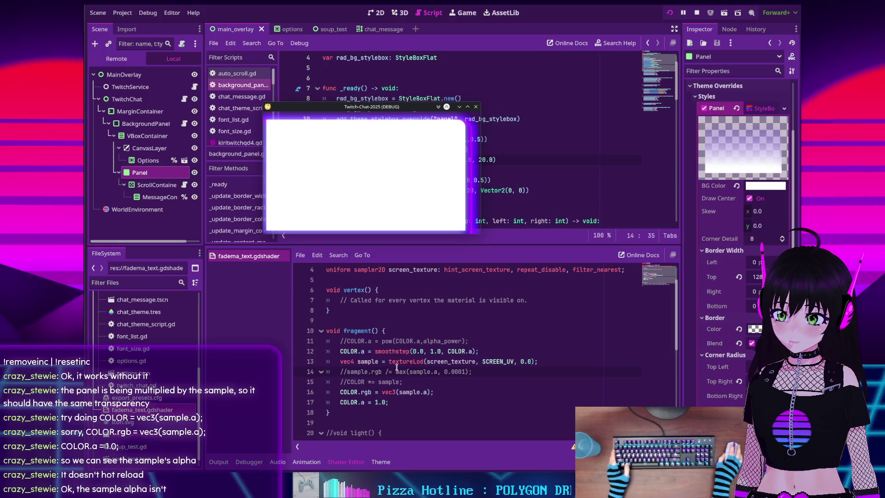
- Uncomment sample.rgb /= max(sample.a, 0.0001); and restart the overlay to test it
key(BackSpace)
key(BackSpace)
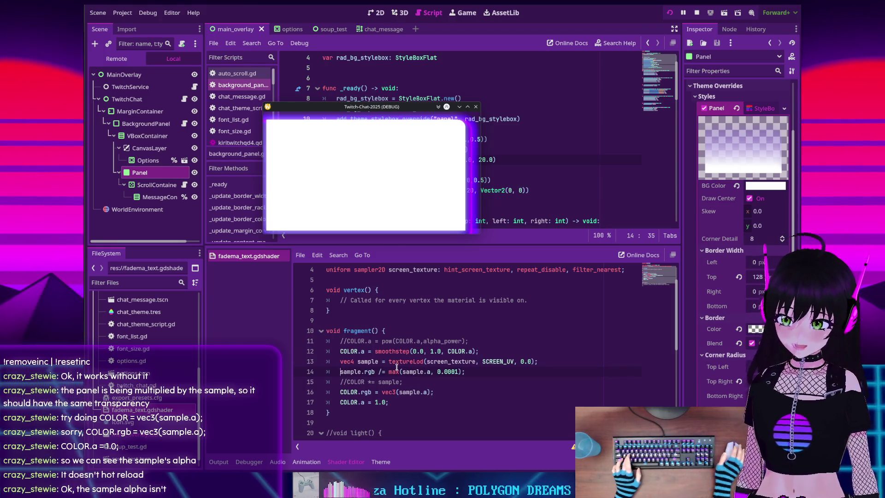
click(670, 13)
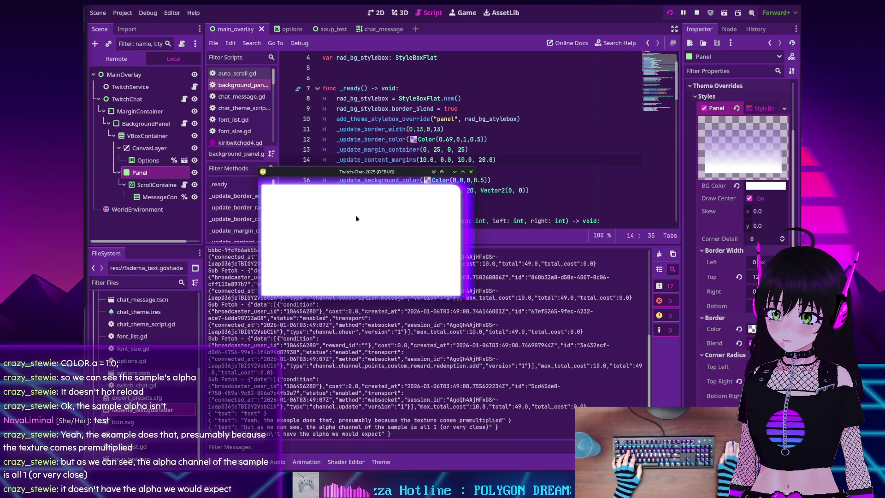
- Stop the overlay, check where screen_texture is used, and inspect the CanvasLayer and Panel nodes
click(696, 12)
click(344, 461)
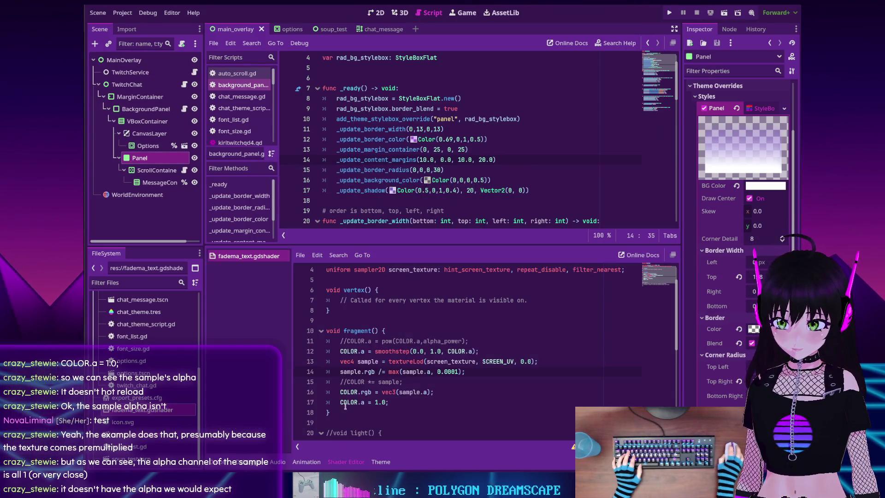
double_click(412, 300)
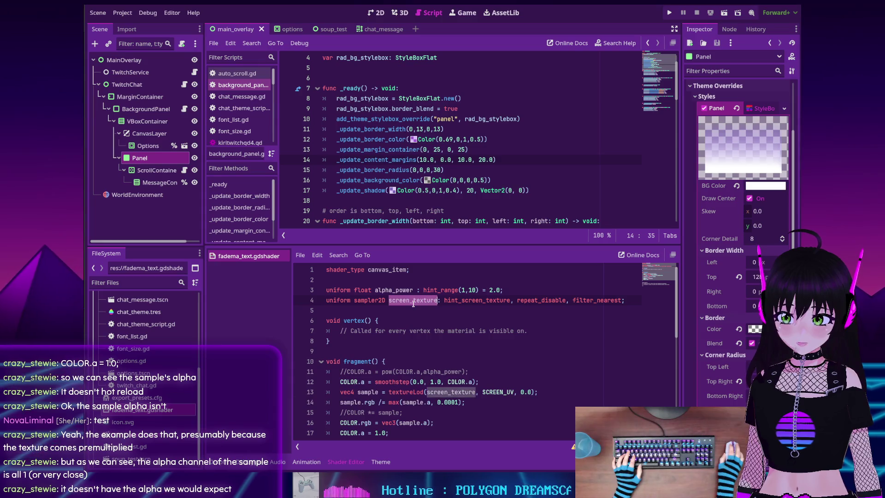
click(466, 302)
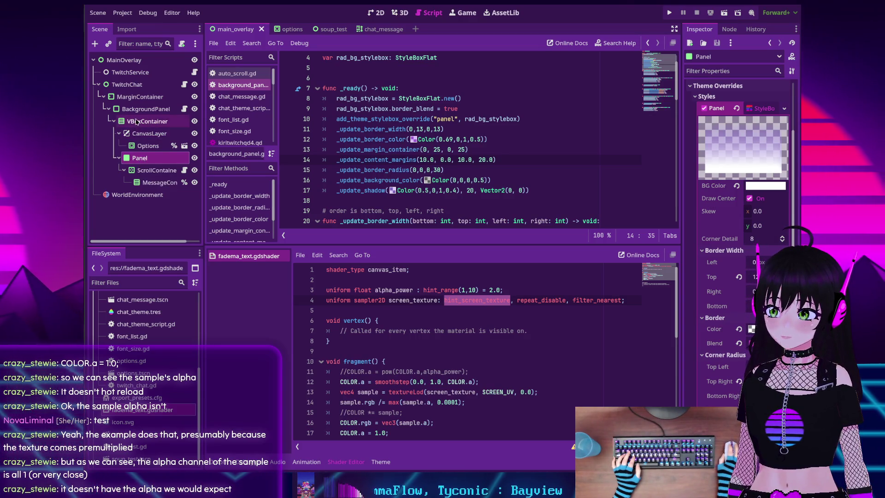
click(141, 137)
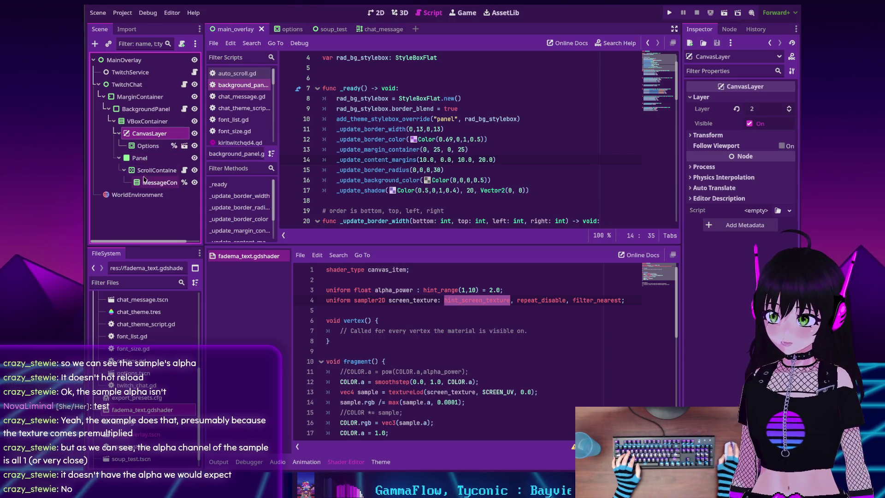
click(140, 158)
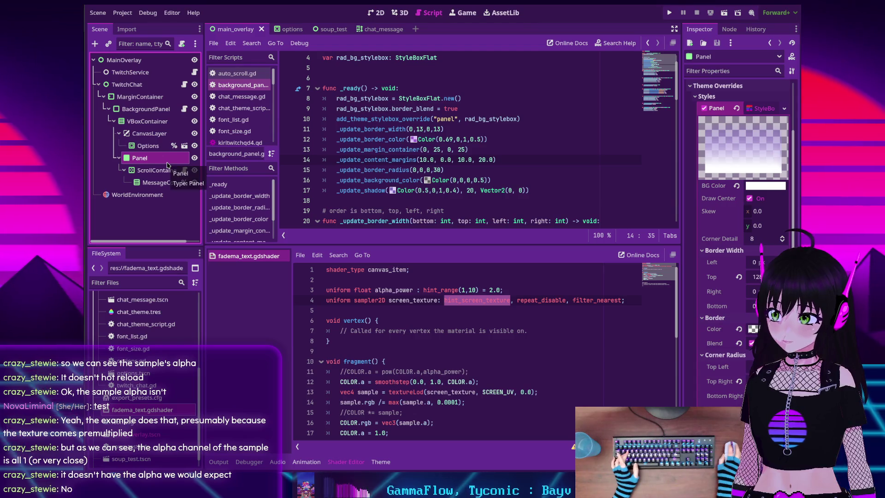
- Comment out the grey-alpha lines 16–17 and add COLOR = sample; on new line 18
click(551, 319)
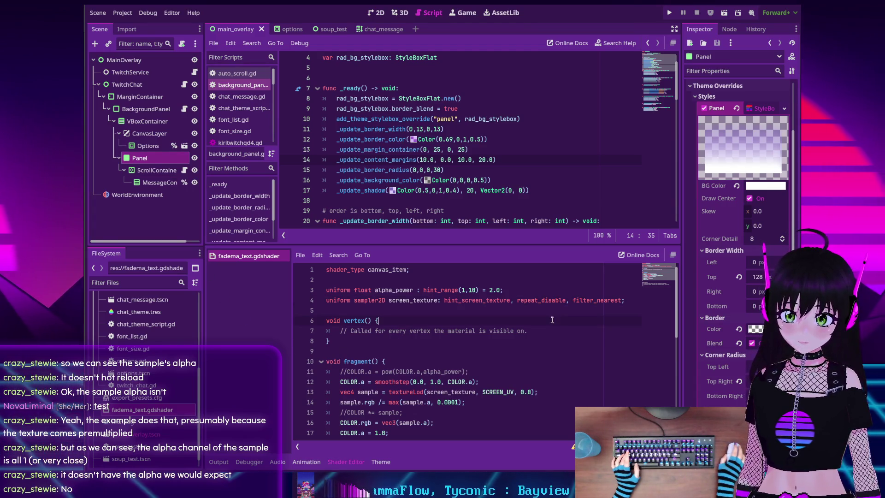
scroll(551, 319, down, 1)
scroll(552, 319, up, 1)
scroll(328, 331, down, 2)
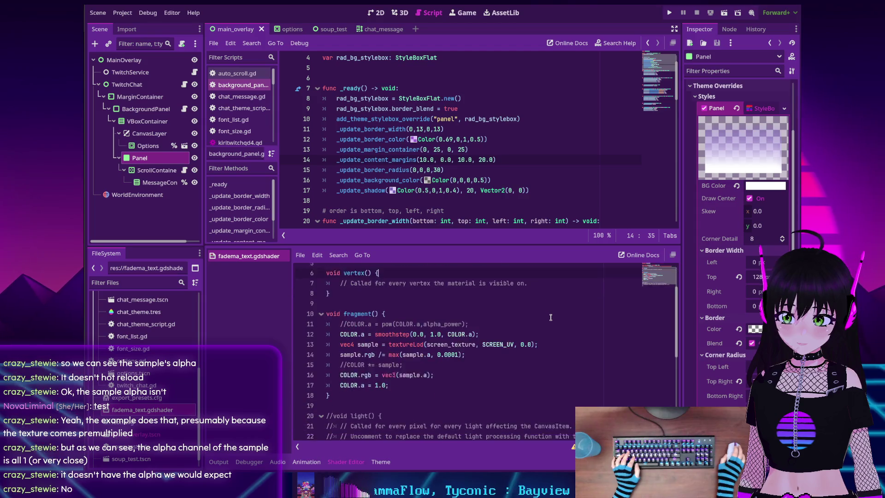
scroll(419, 344, up, 2)
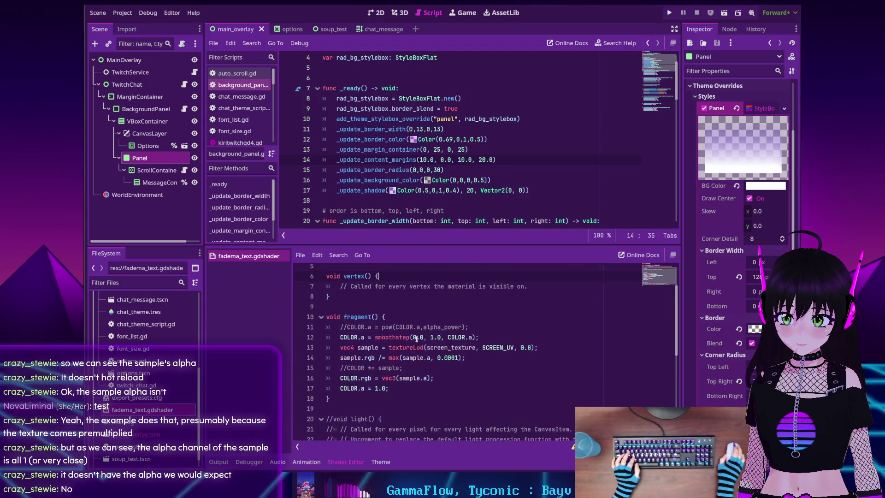
scroll(417, 340, down, 1)
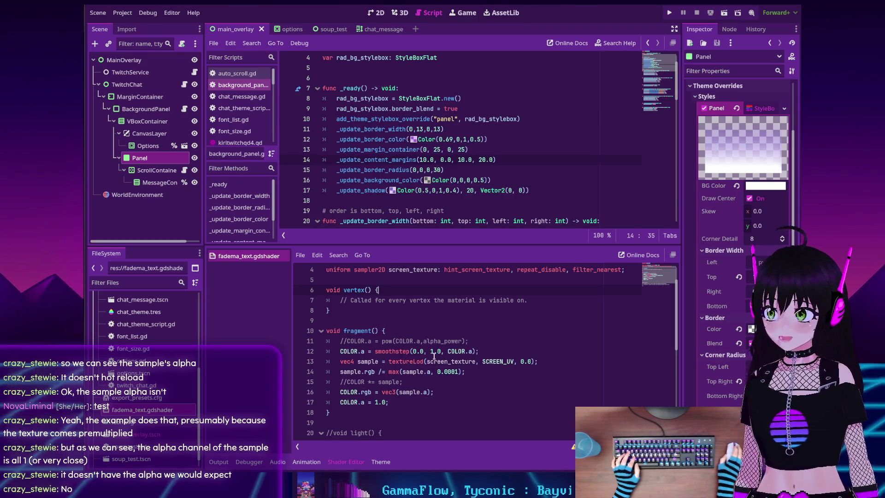
scroll(420, 285, up, 1)
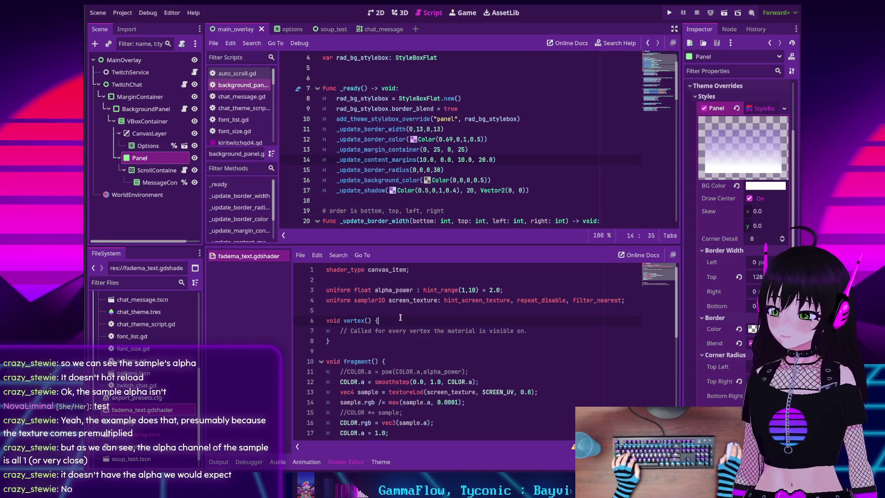
scroll(400, 301, down, 2)
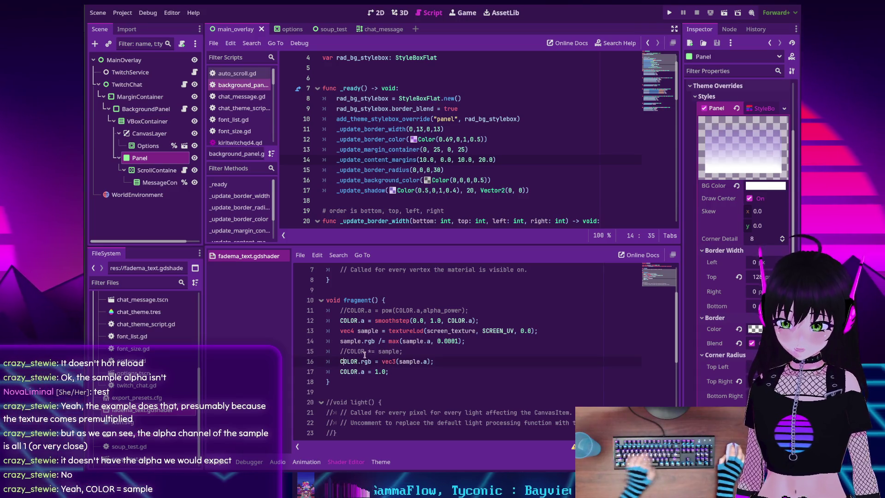
key(shift+Down)
key(ctrl+k)
key(End)
key(Return)
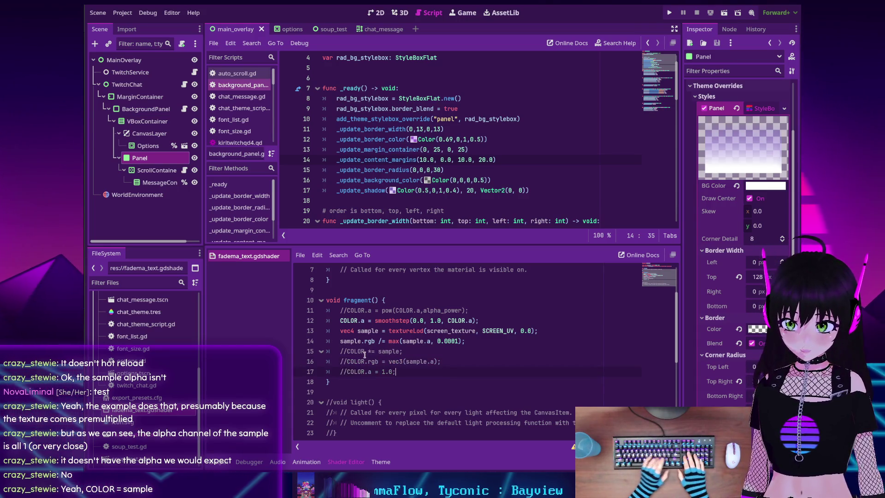
text(COLOR)
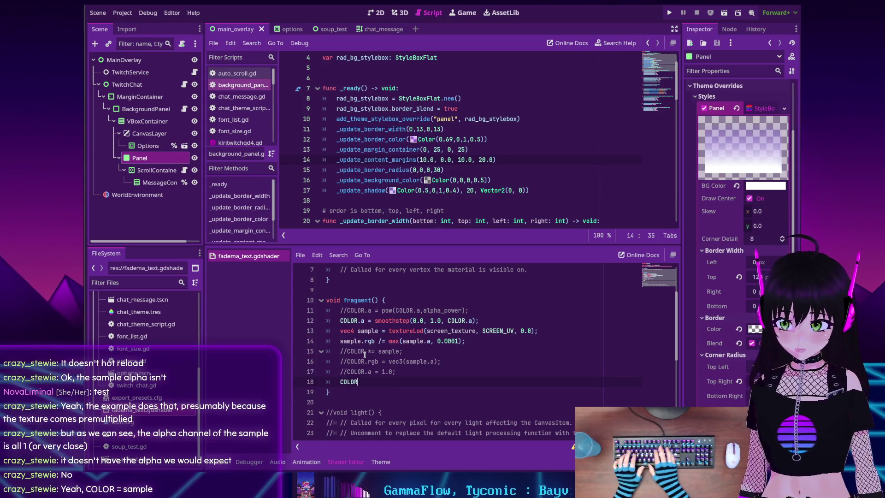
text( = sample)
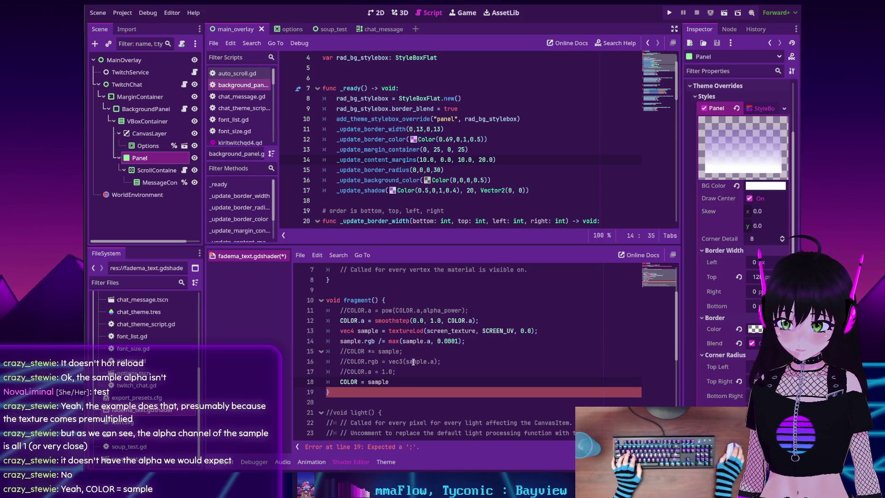
text(;)
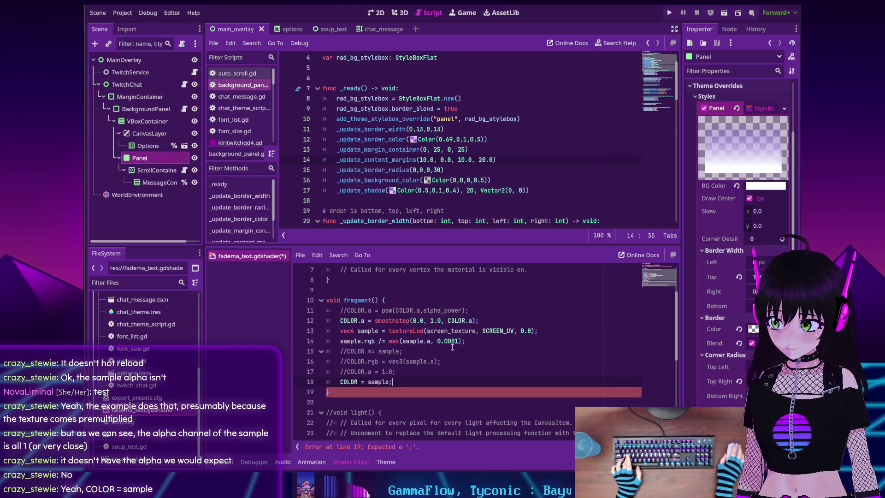
- Run the overlay to test the raw-sample shader, then stop it
click(670, 12)
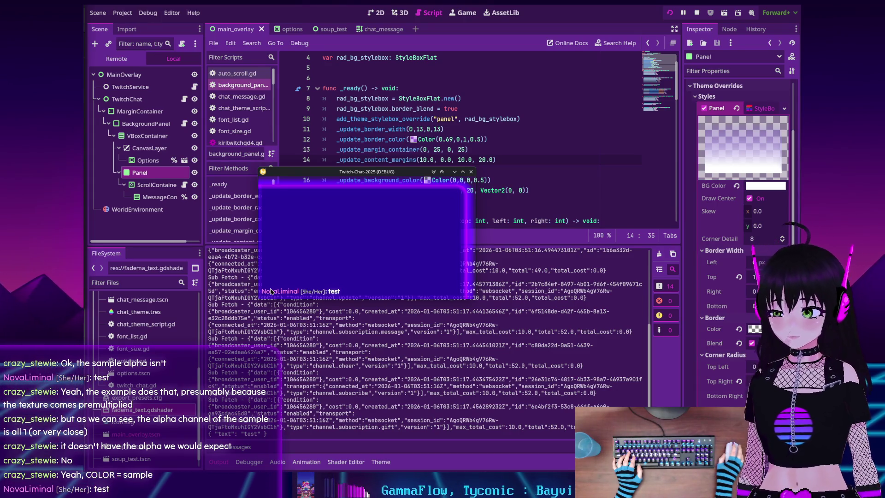
click(693, 19)
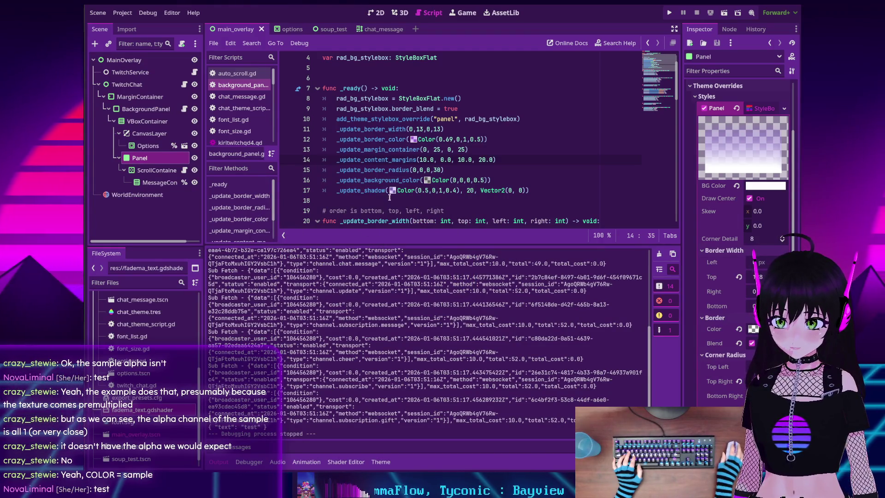
- Clear the Panel's fade shader Material, run the overlay without it, then stop with F8
click(346, 462)
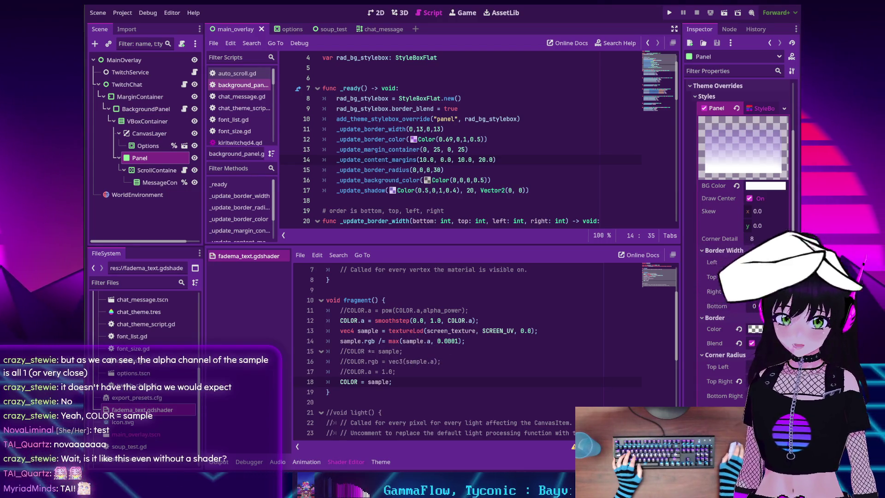
scroll(727, 303, down, 5)
scroll(727, 302, down, 3)
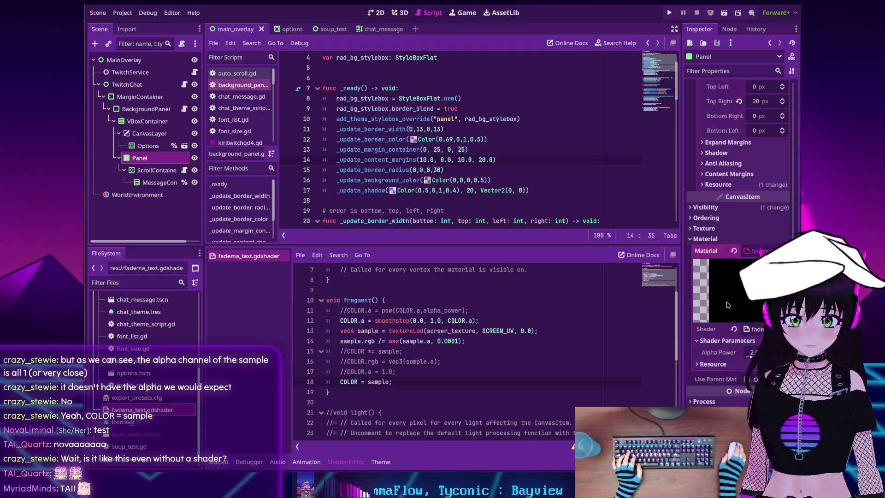
click(733, 251)
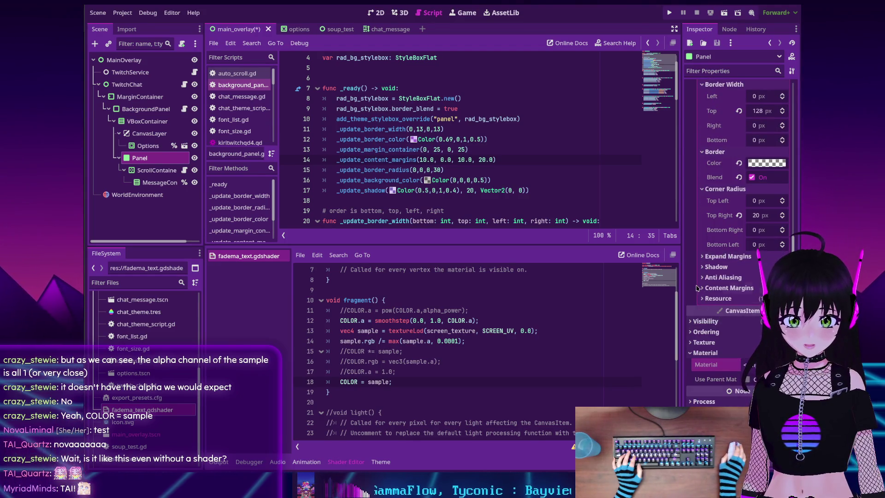
scroll(697, 288, up, 6)
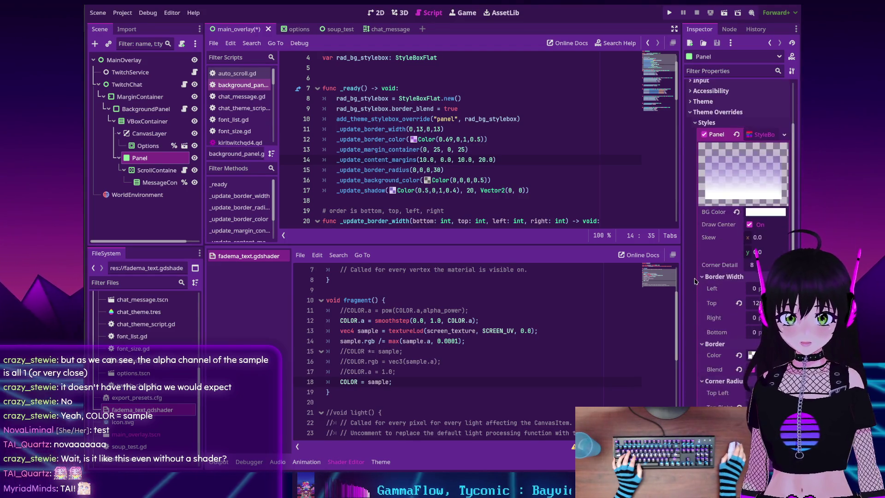
click(669, 14)
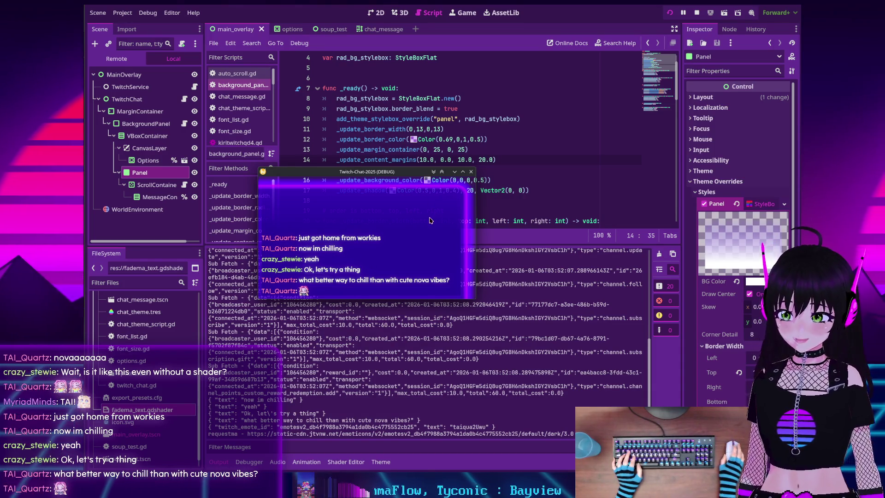
drag(327, 174, 336, 169)
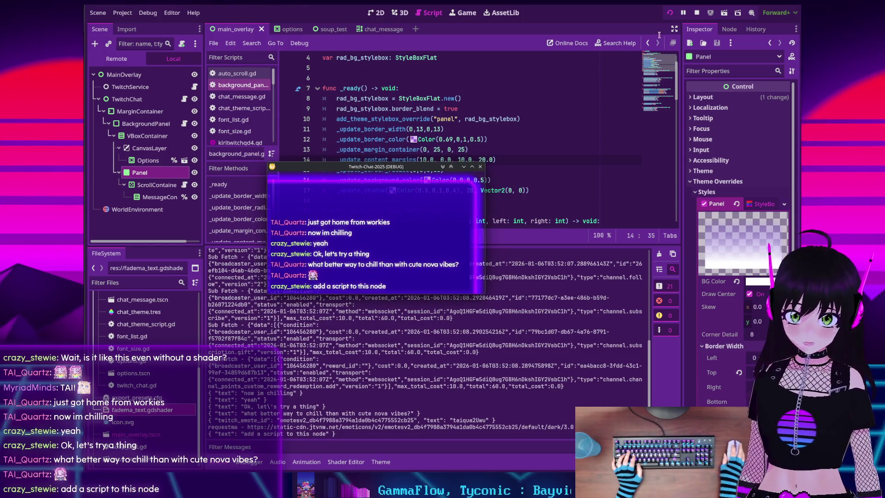
key(F8)
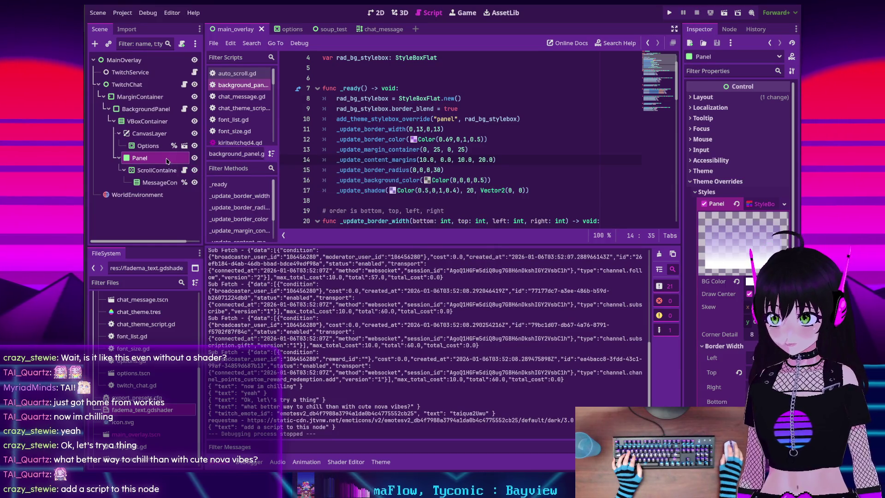
- Attach a new script saved as res://testma_panel.gd, extending Panel, to the Panel node
right_click(159, 159)
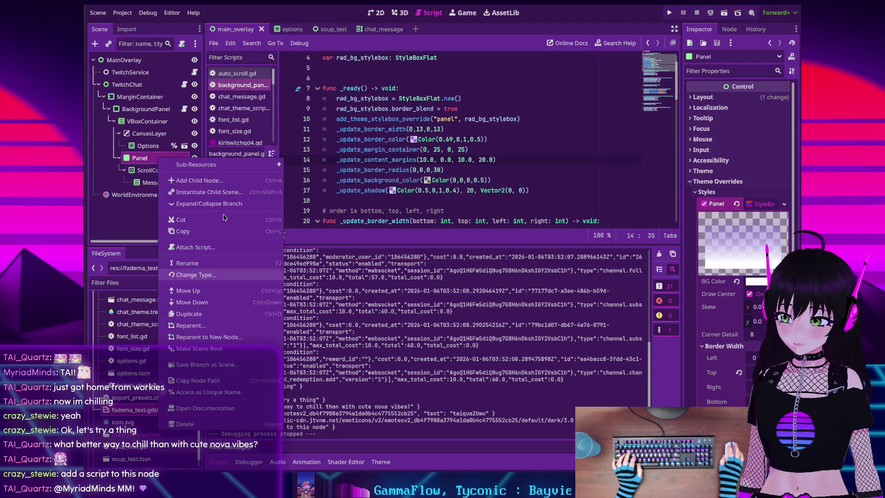
click(217, 249)
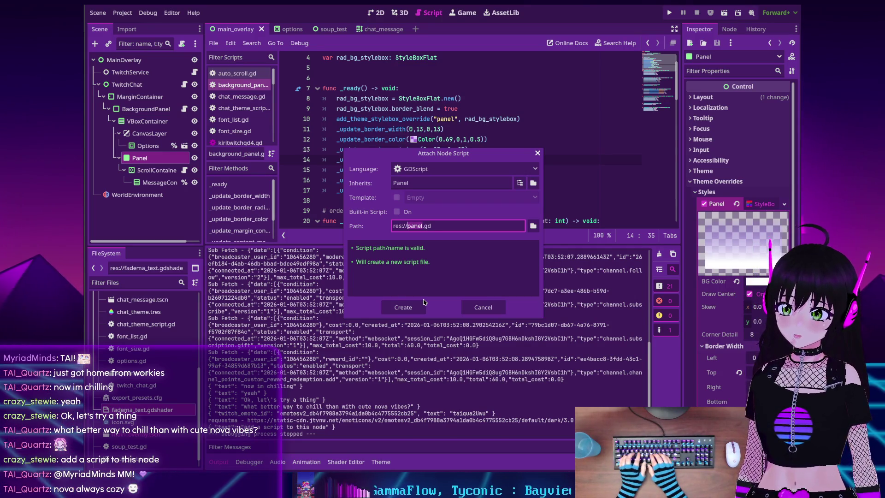
text(testma_panel)
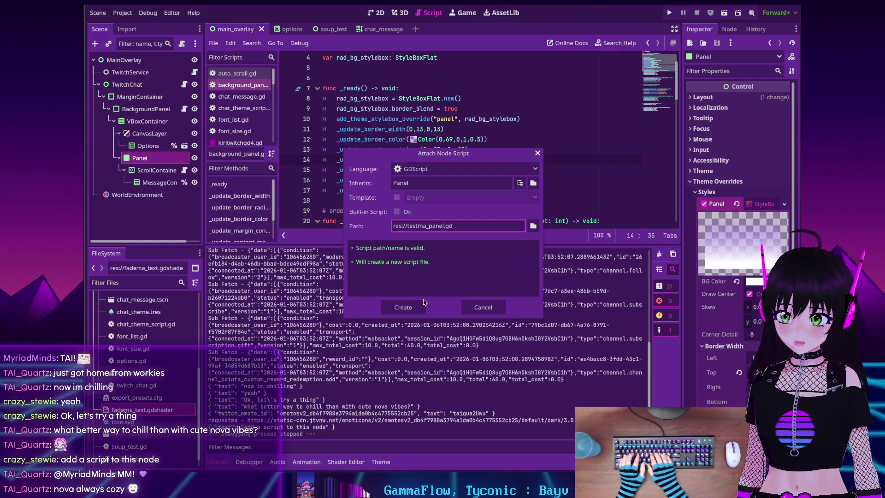
click(424, 304)
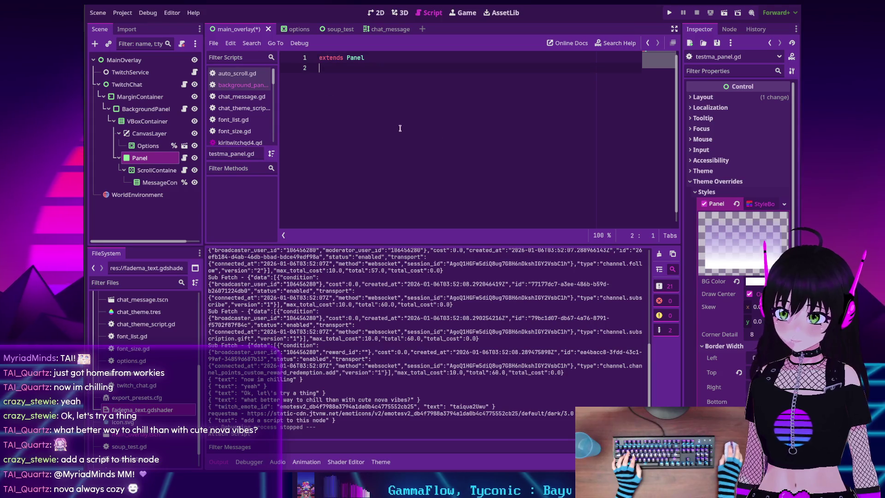
- Declare an empty func _ready() -> void: below the extends Panel line in testma_panel.gd
key(Down)
key(Return)
key(Return)
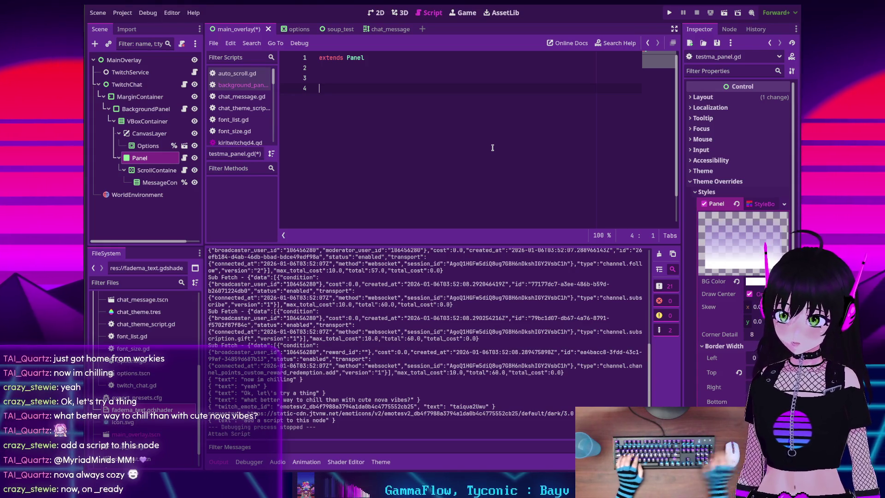
text(func _)
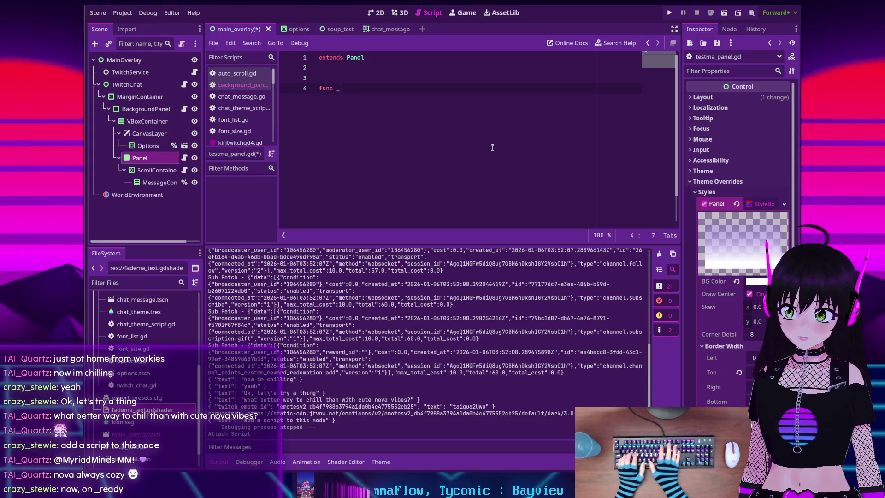
text(ready)
key(Return)
key(Return)
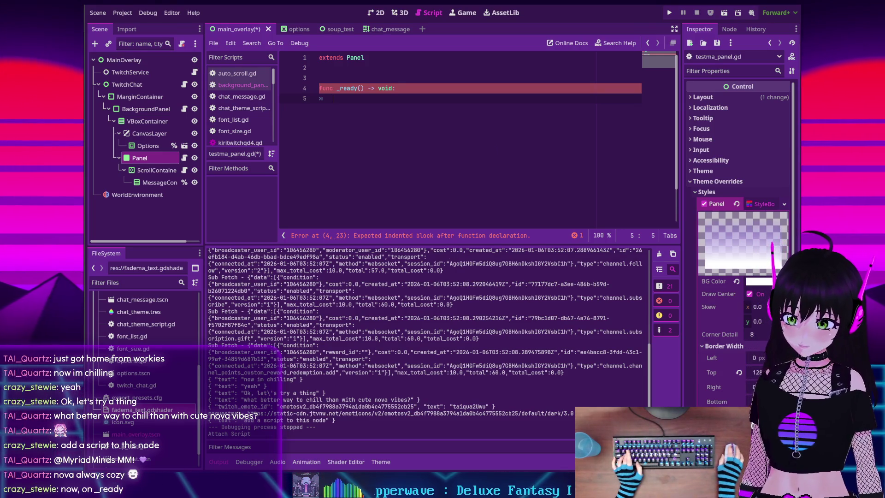
- Bring the fade shader code back into view and expand the Panel's Visibility section in the Inspector
click(333, 462)
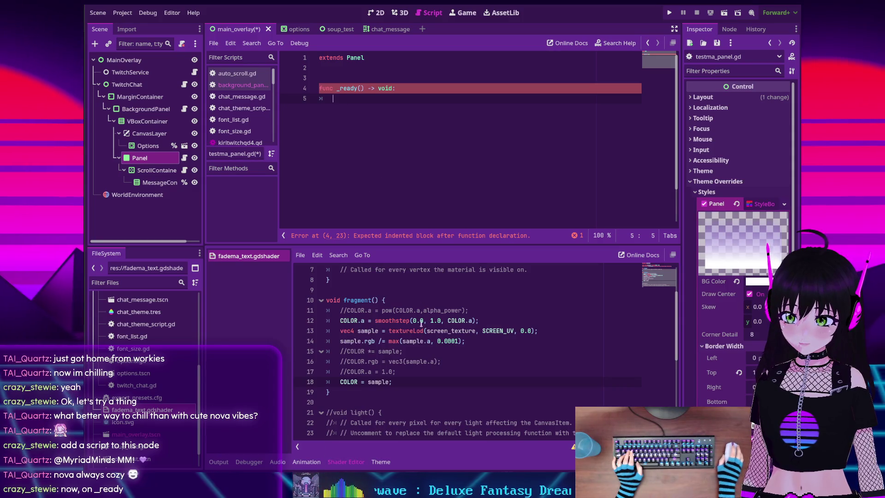
scroll(426, 321, up, 2)
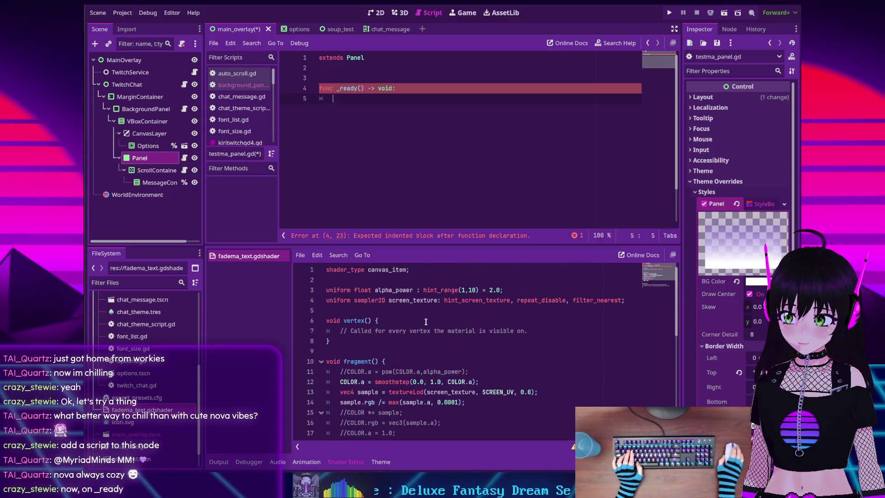
scroll(425, 321, down, 1)
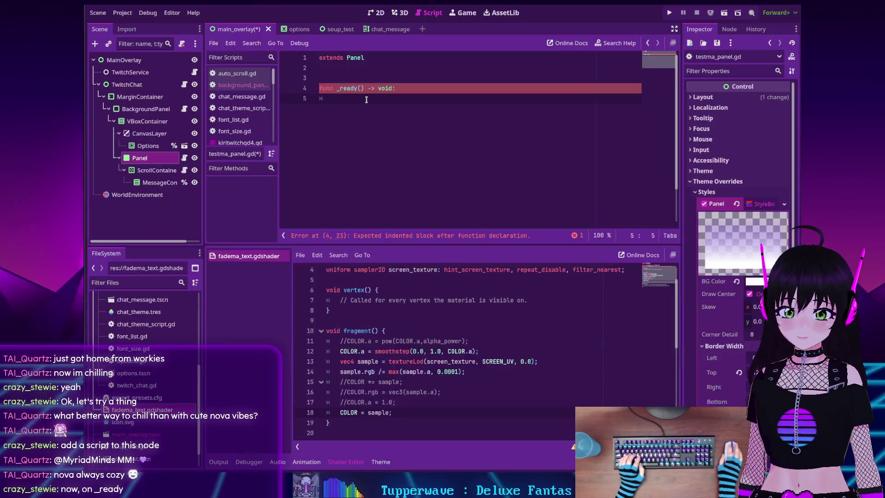
scroll(722, 254, down, 5)
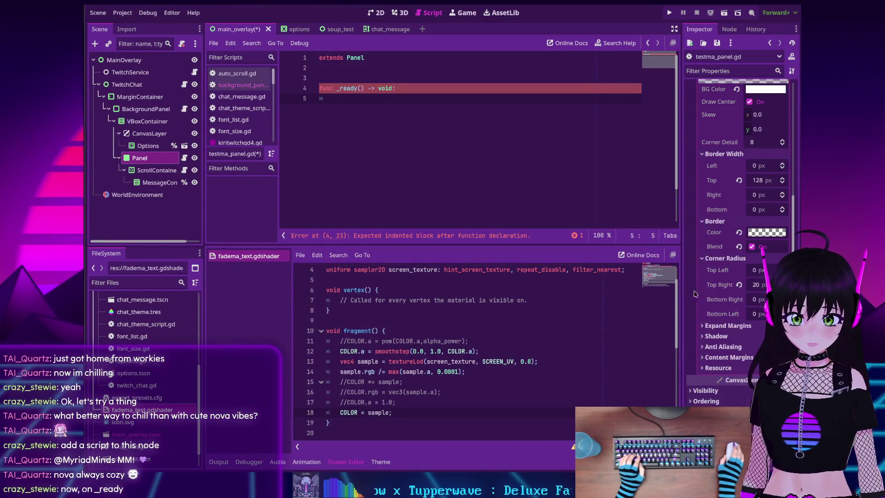
scroll(692, 377, down, 1)
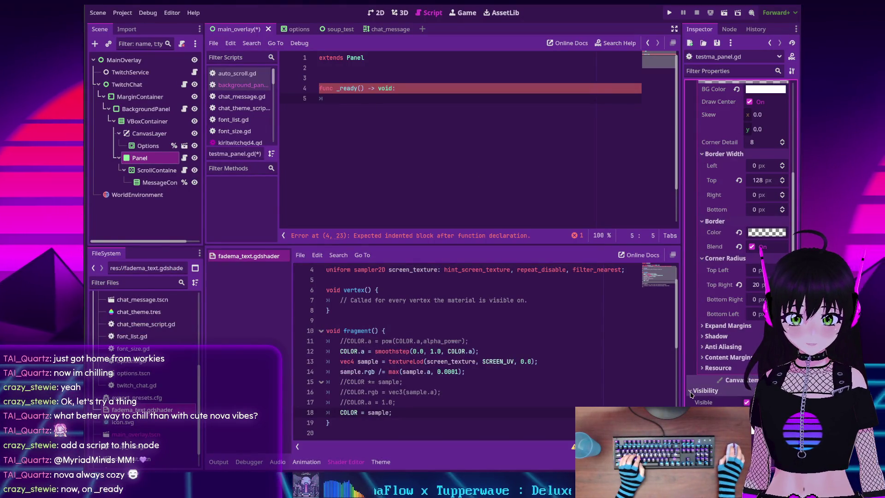
click(702, 342)
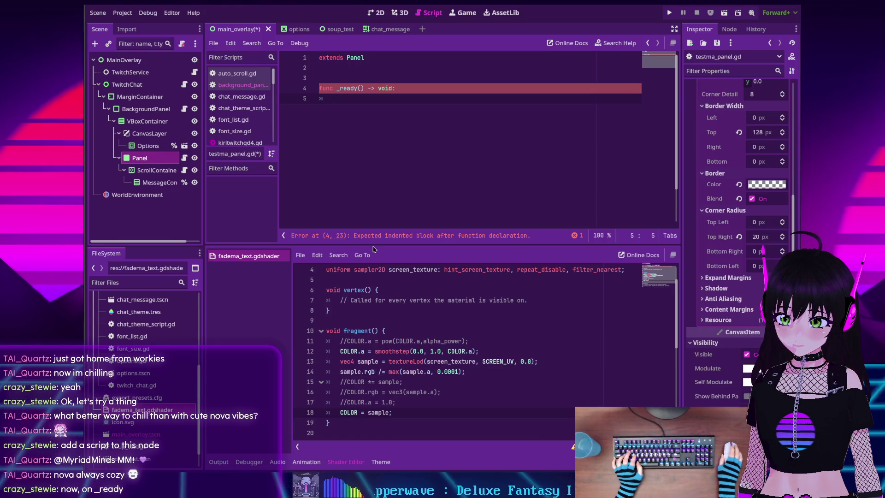
scroll(361, 299, up, 2)
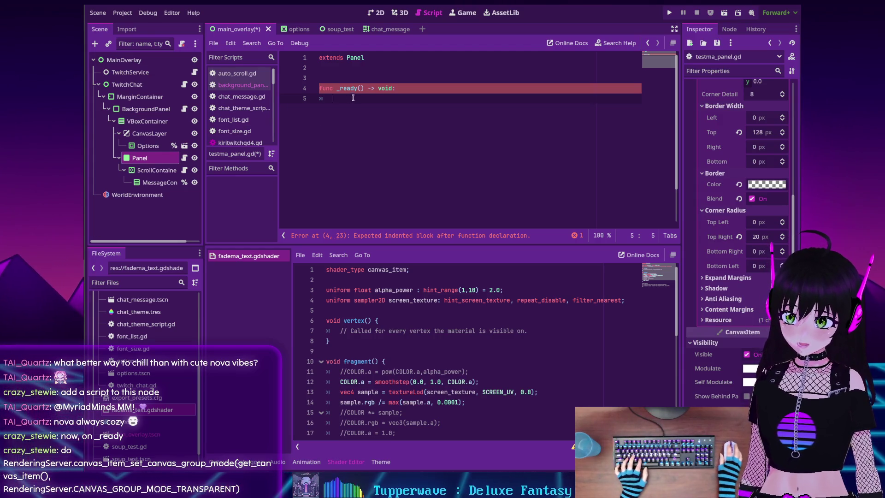
- Paste the RenderingServer.canvas_item_set_canvas_group_mode call into _ready, wrapping its arguments onto separate lines
key(ctrl+v)
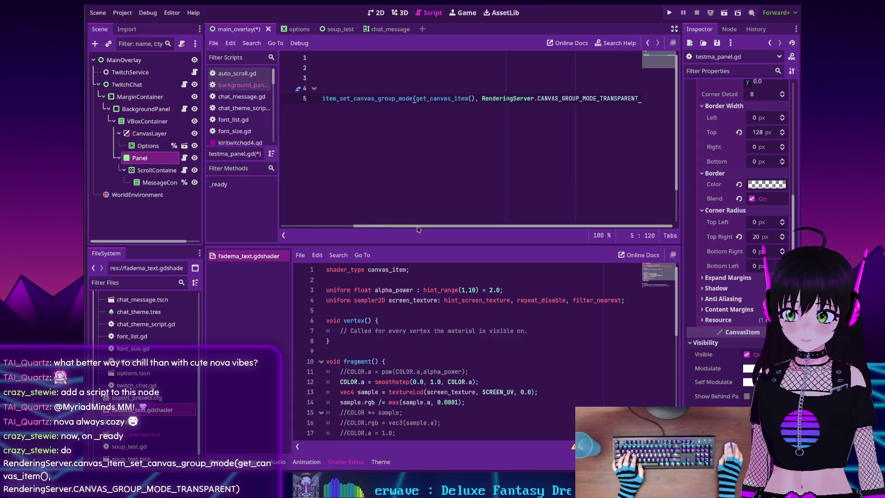
drag(417, 226, 303, 225)
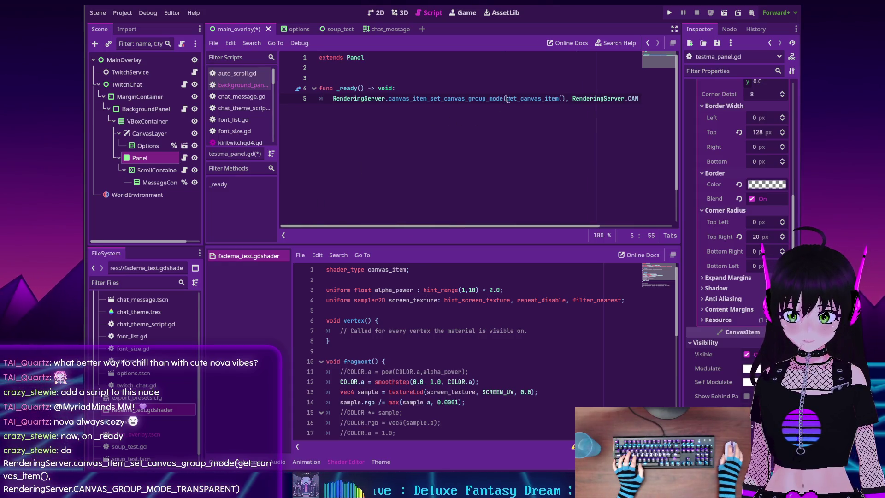
key(Return)
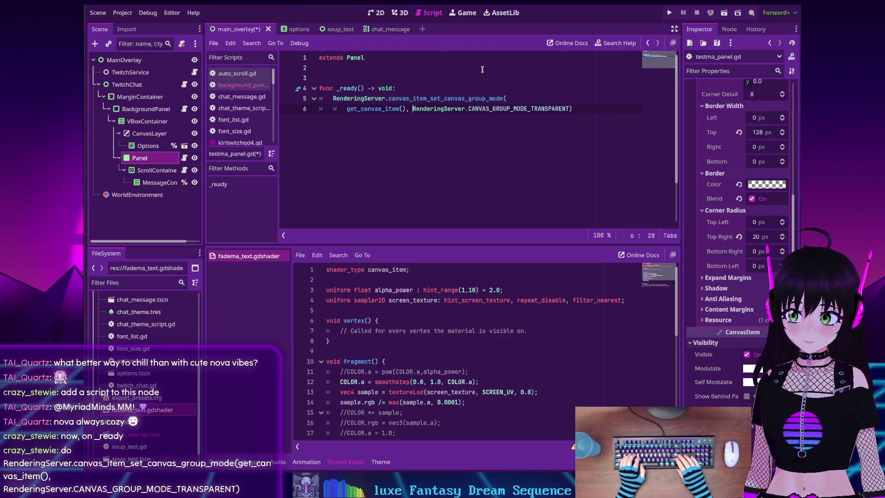
key(Return)
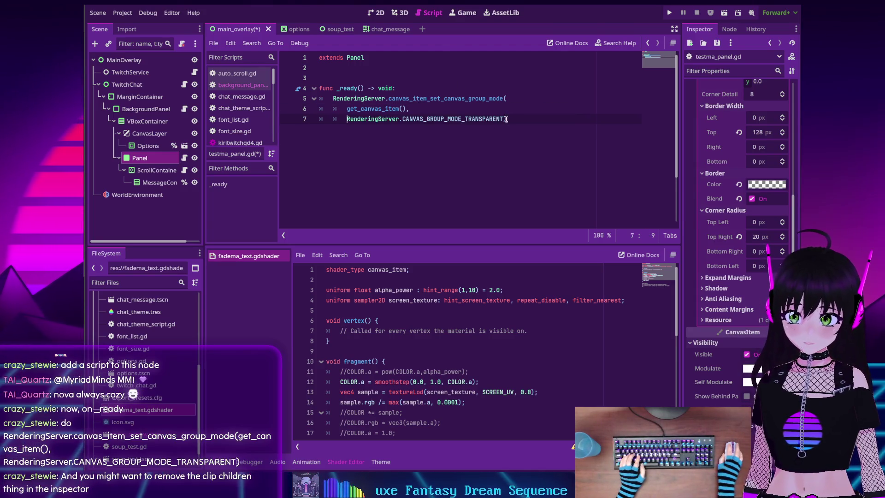
- Put the closing parenthesis on its own outdented line and save the scene and script
click(504, 119)
key(Return)
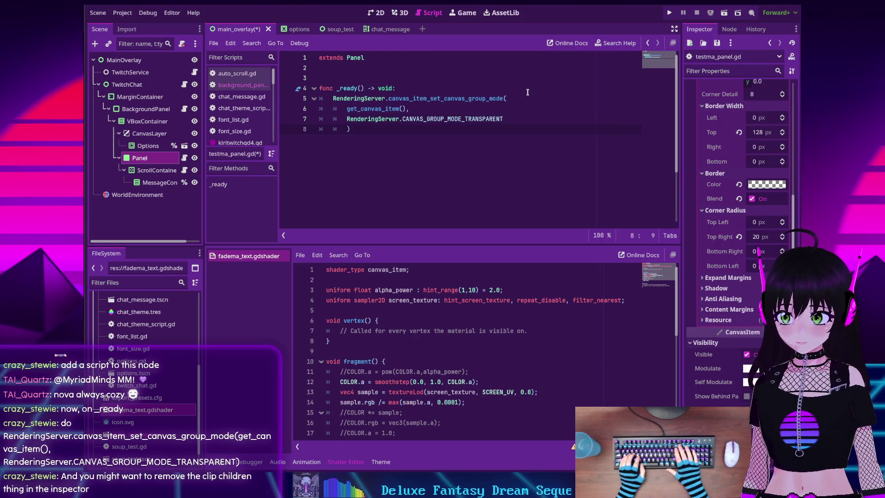
key(BackSpace)
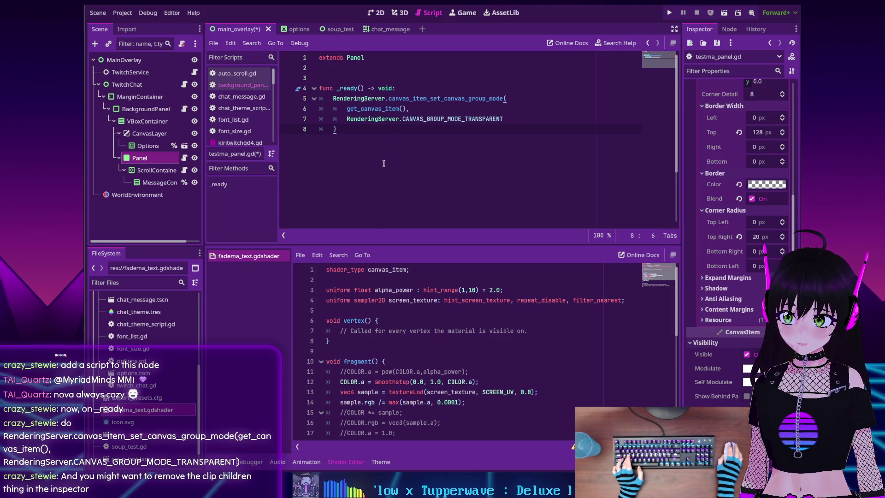
key(ctrl+s)
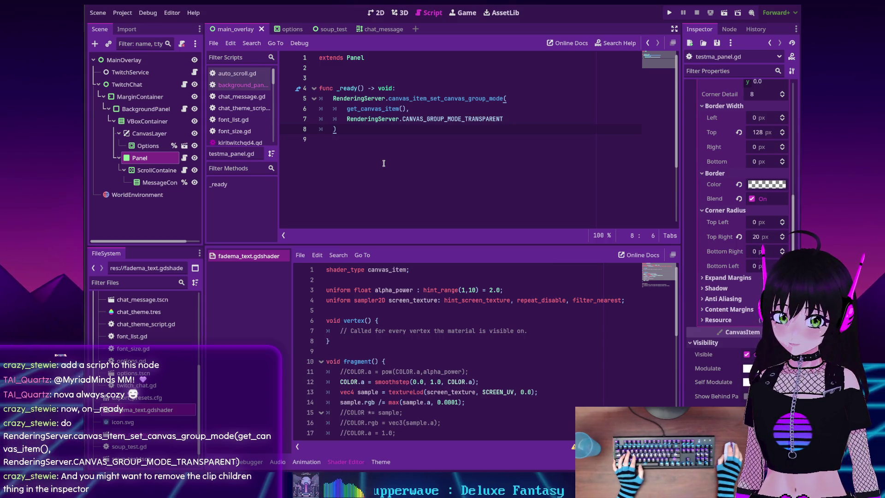
- Run the chat overlay project and move the Twitch-Chat debug window higher on screen
click(669, 15)
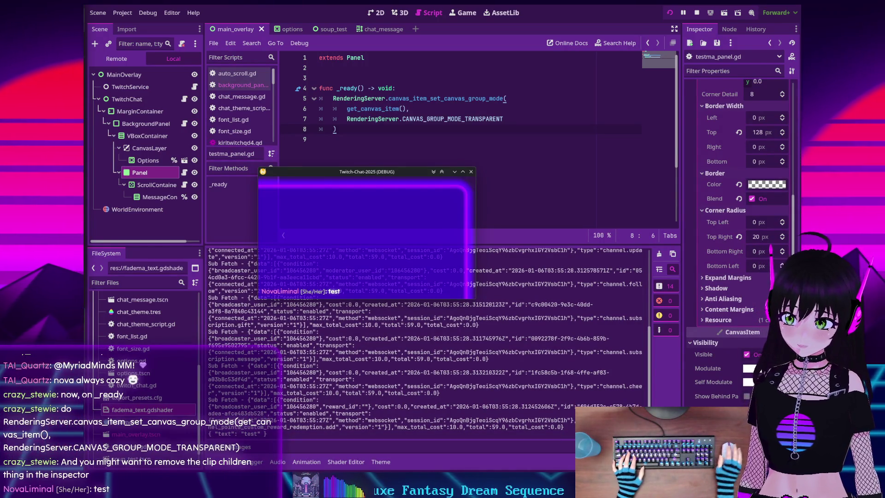
mouse_move(331, 175)
mouse_down()
mouse_move(355, 130)
mouse_move(349, 153)
mouse_move(363, 159)
mouse_move(358, 96)
mouse_move(354, 130)
mouse_move(350, 124)
mouse_move(367, 123)
mouse_move(351, 119)
mouse_move(348, 133)
mouse_up()
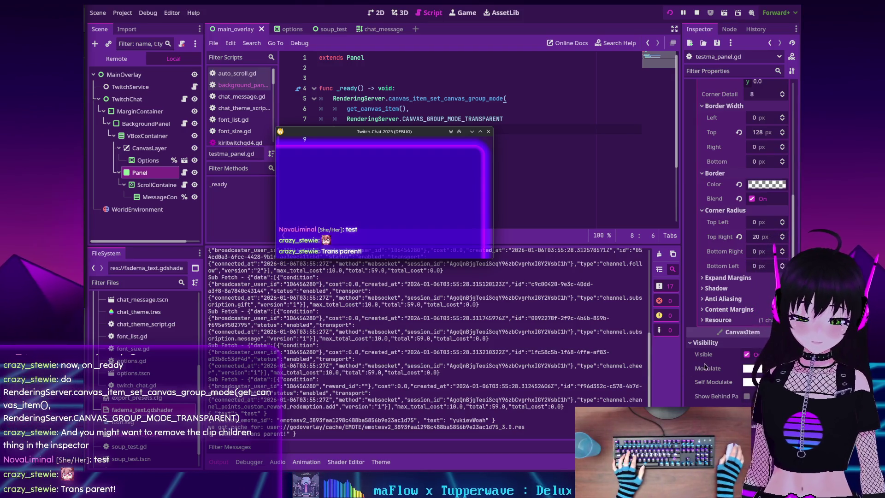
scroll(692, 368, down, 5)
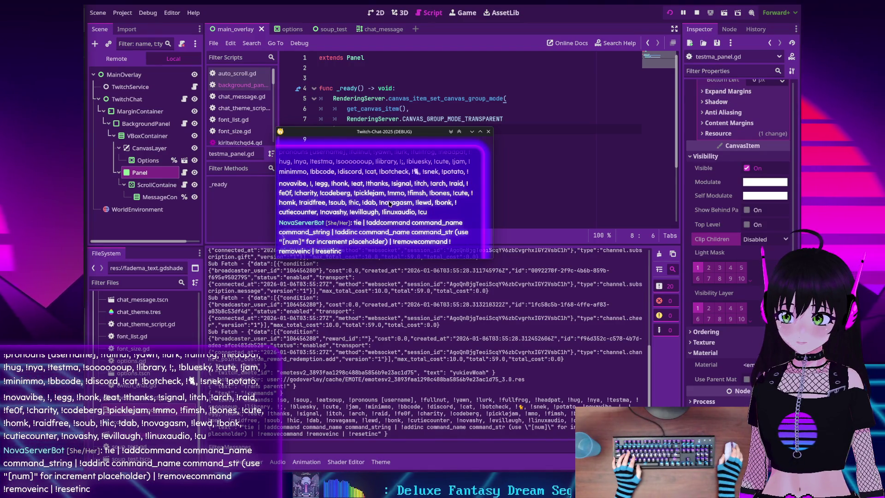
mouse_move(368, 134)
mouse_down()
mouse_move(389, 81)
mouse_move(389, 98)
mouse_move(369, 122)
mouse_move(377, 102)
mouse_up()
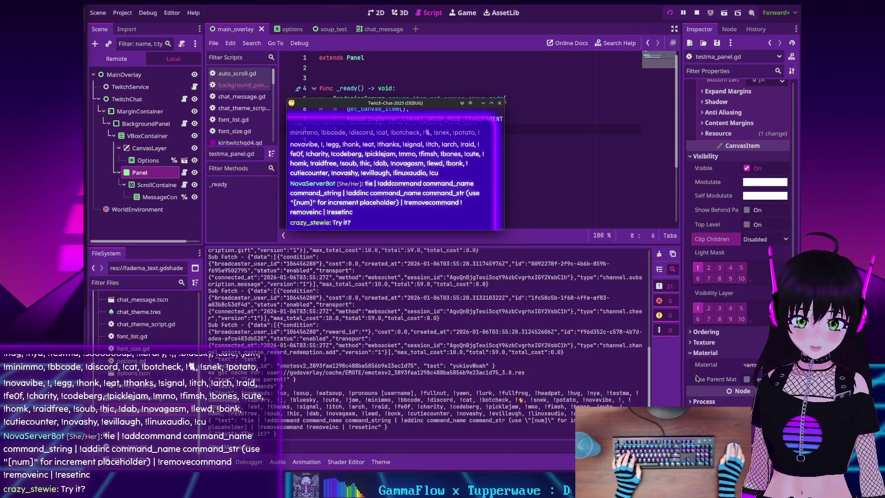
- Stop the test run, assign fadema_text.gdshader as the Panel material's shader, and open it for editing
key(F8)
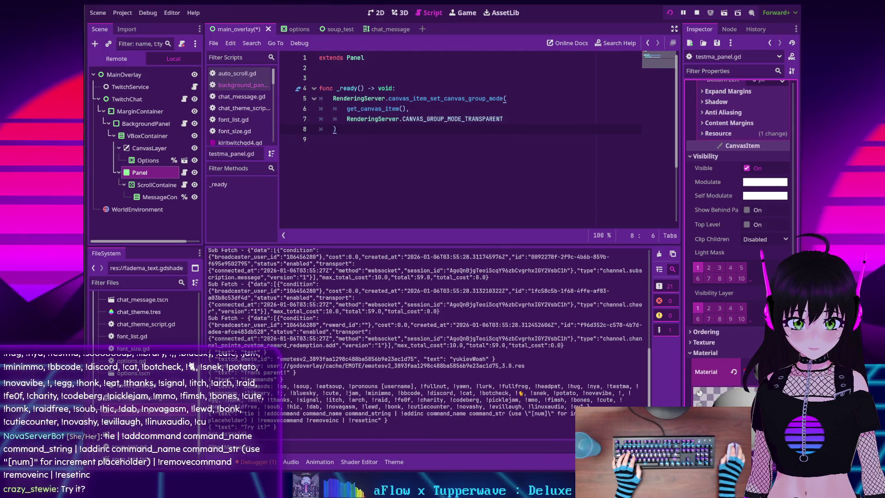
scroll(737, 231, down, 3)
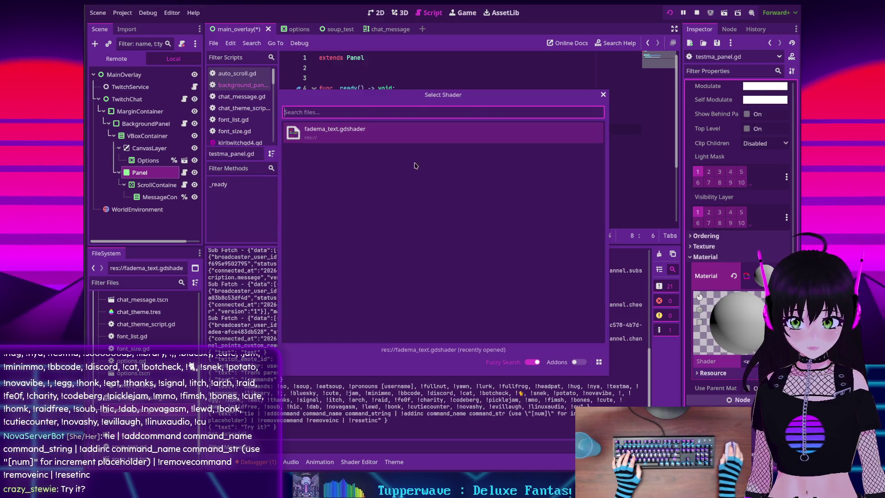
double_click(363, 139)
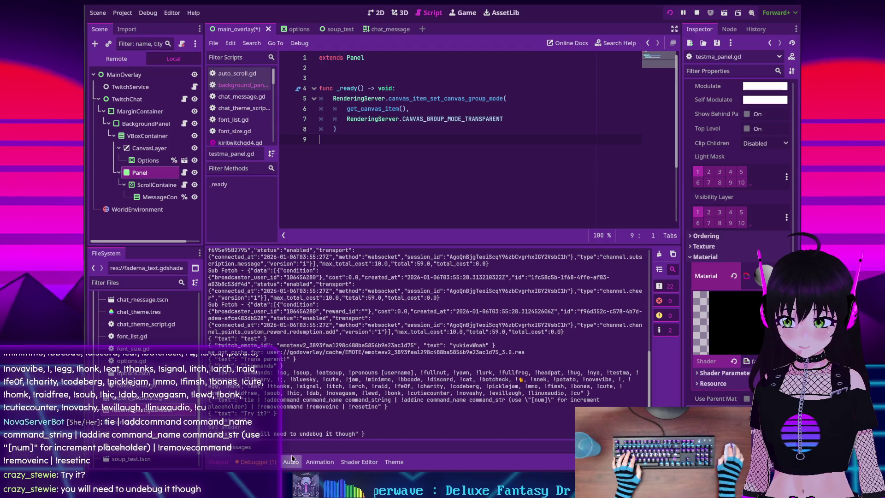
click(359, 461)
scroll(404, 325, down, 1)
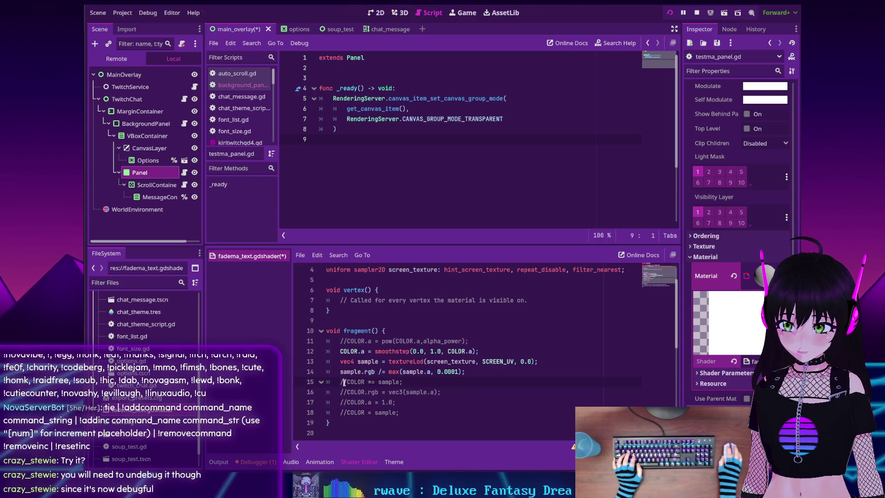
- Uncomment COLOR *= sample, comment out the sample.rgb division, save, and stop the running project
key(Right)
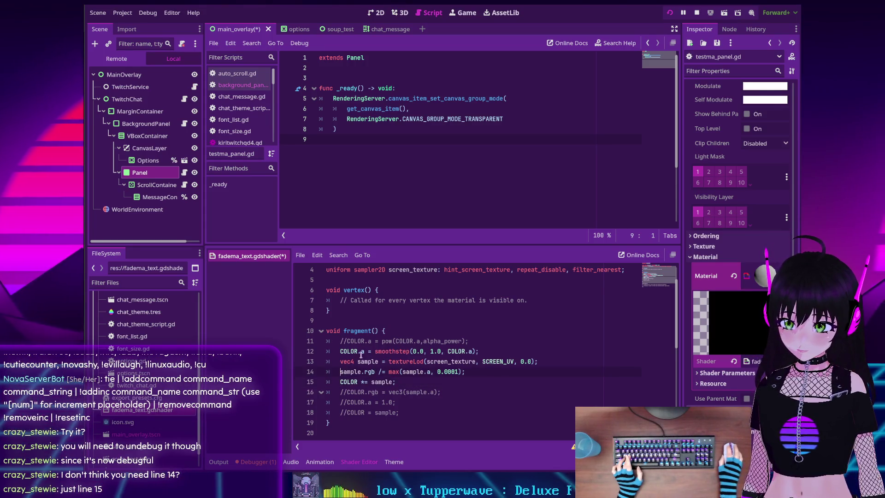
text(//)
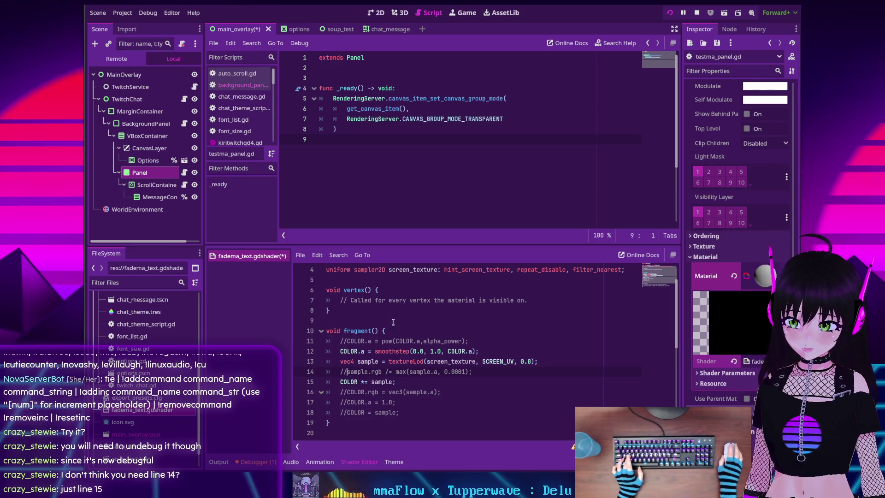
key(ctrl+s)
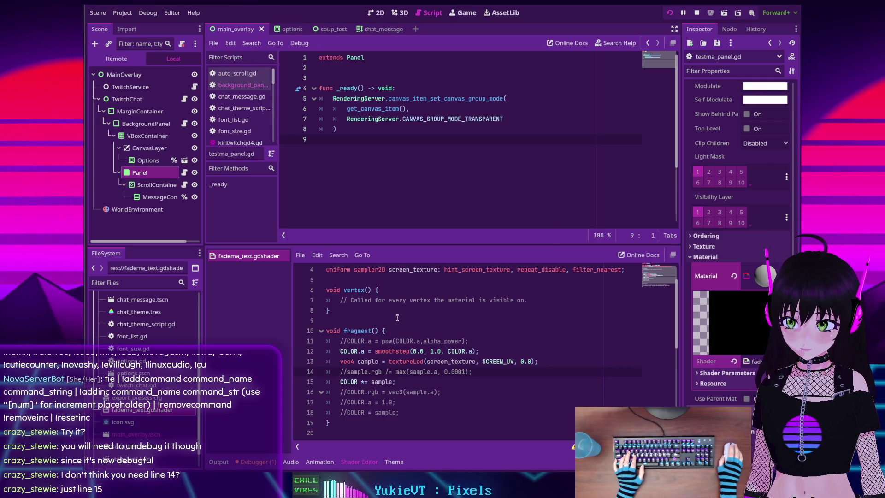
click(696, 13)
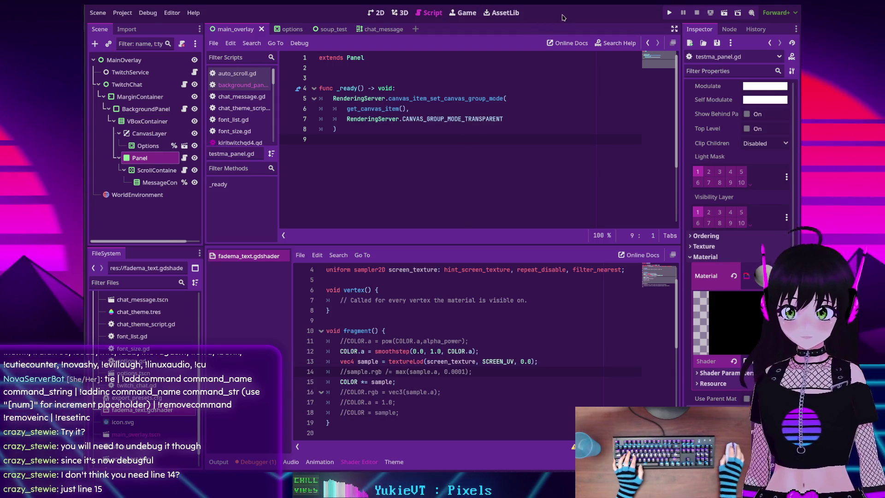
- Run the chat overlay project again to test the updated fade shader
click(669, 13)
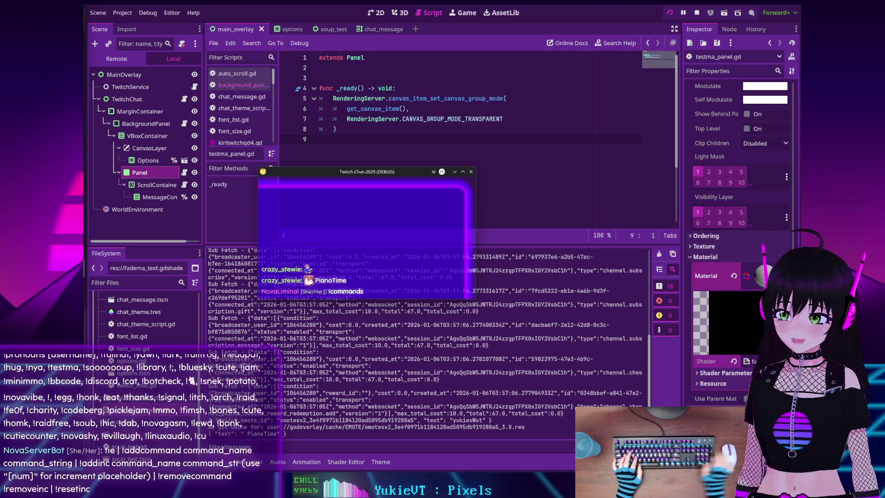
scroll(332, 253, up, 3)
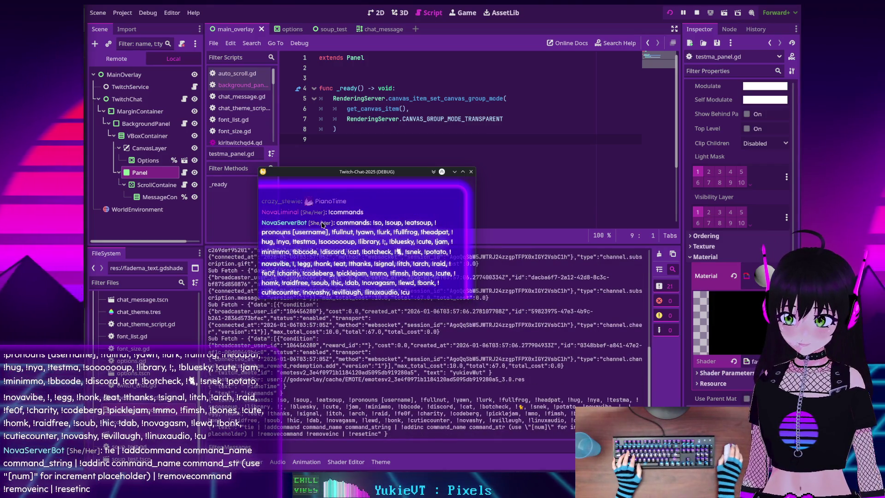
scroll(322, 229, down, 3)
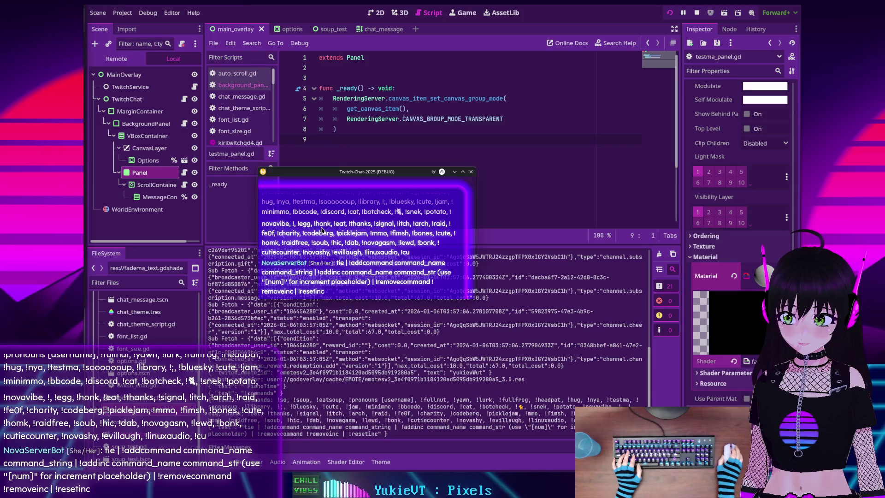
scroll(321, 229, up, 3)
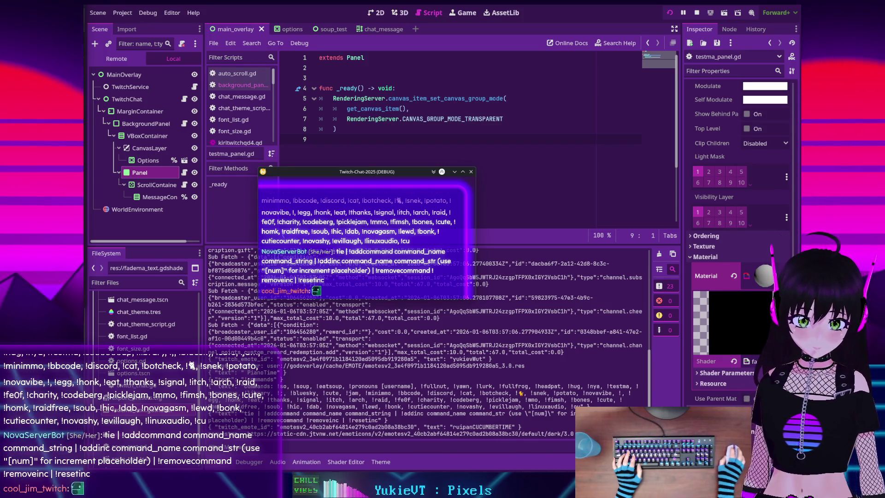
- Try Alpha Power at about 4.4 in Shader Parameters, then revert it to 2.0
click(725, 372)
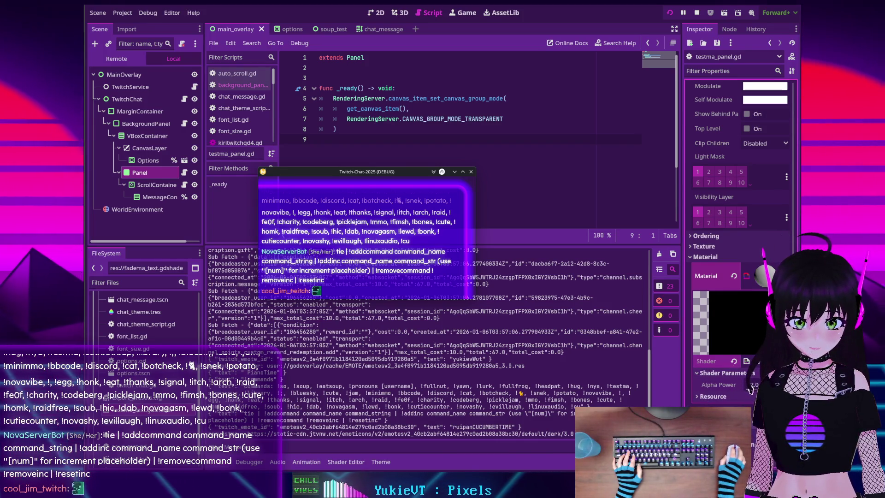
drag(750, 389, 770, 389)
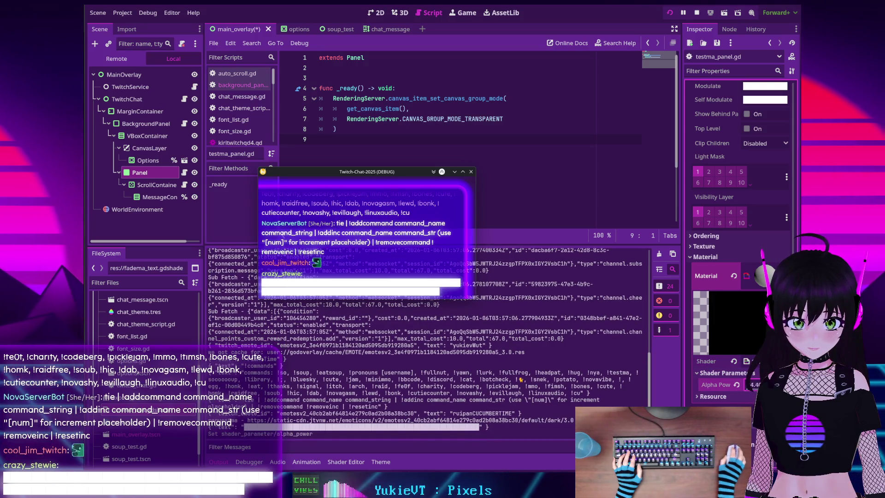
click(735, 384)
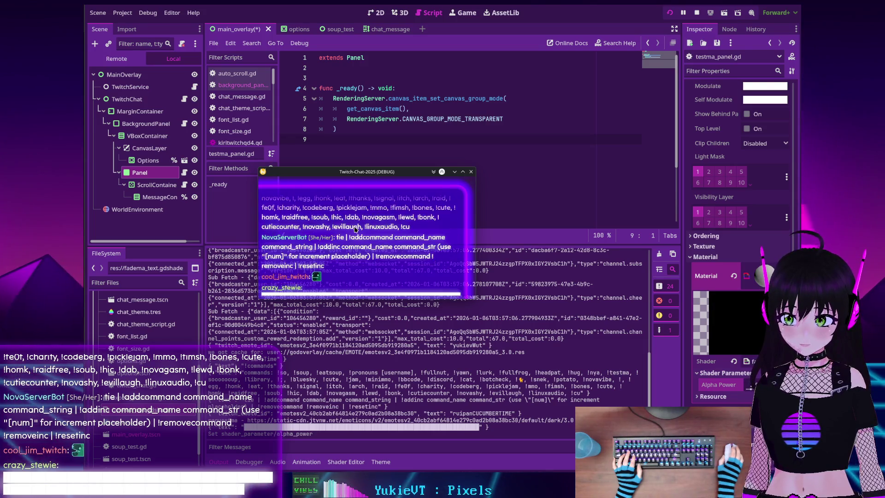
scroll(354, 229, up, 3)
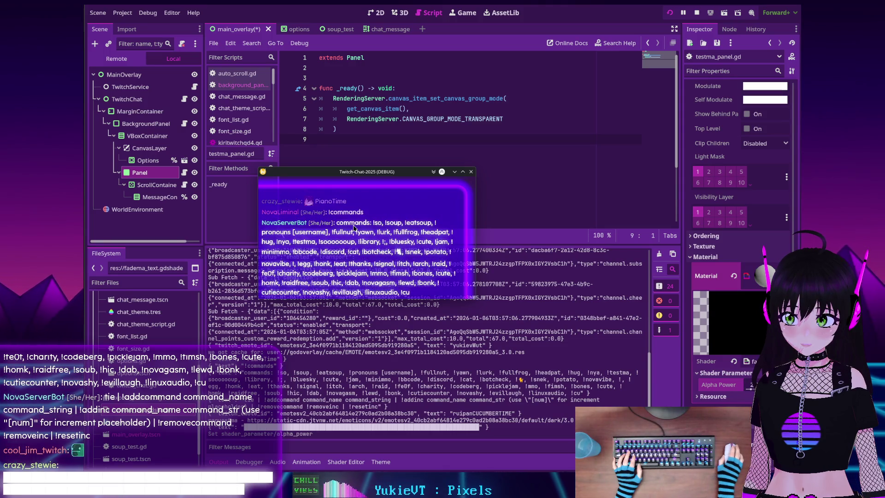
scroll(354, 229, down, 3)
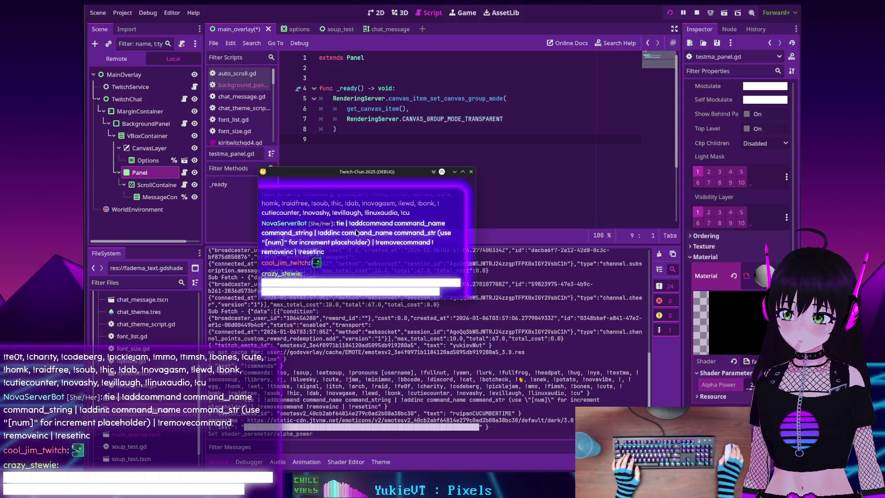
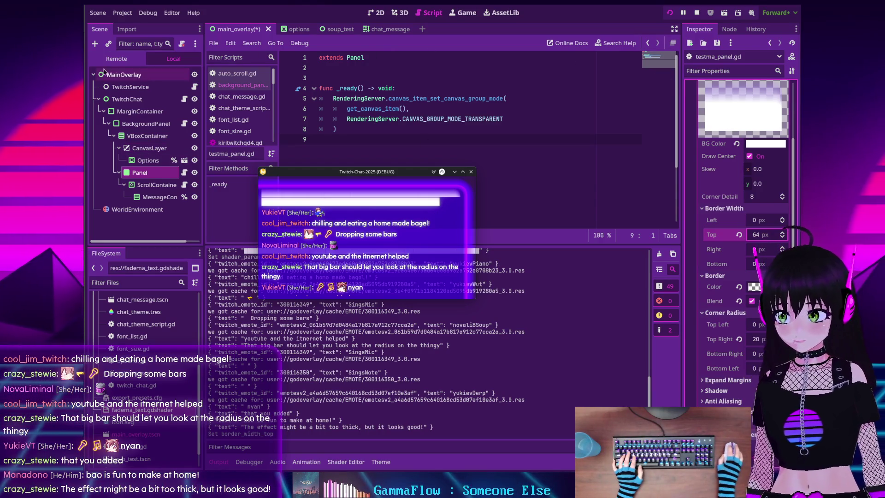
- In the Remote tree, expand MainOverlay down through CanvasLayer and select the live Panel node
click(117, 59)
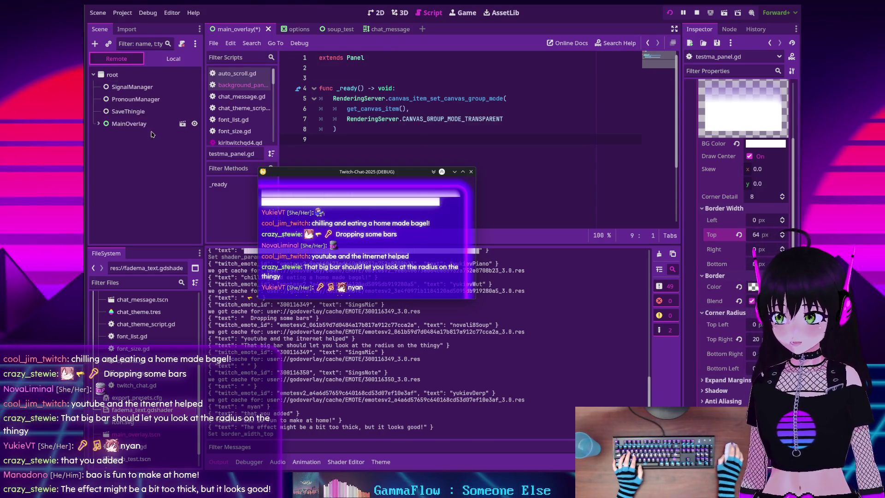
click(99, 124)
click(104, 148)
click(110, 161)
click(113, 173)
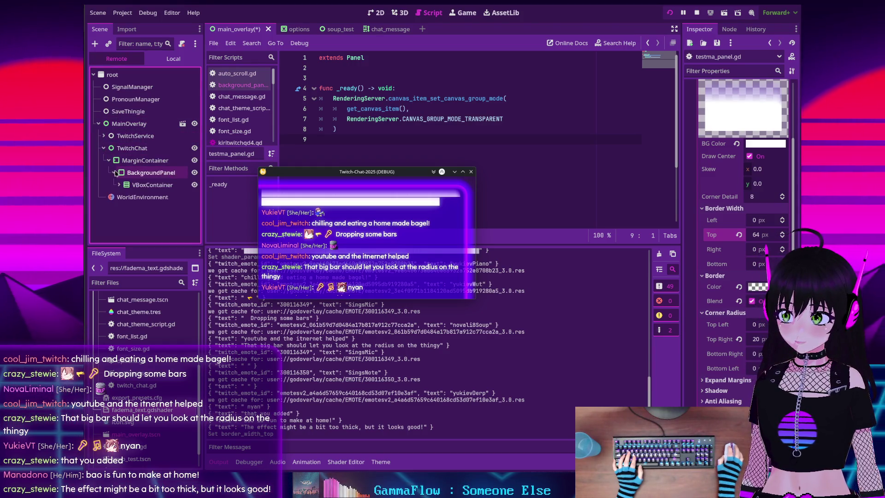
click(119, 185)
click(124, 209)
click(137, 210)
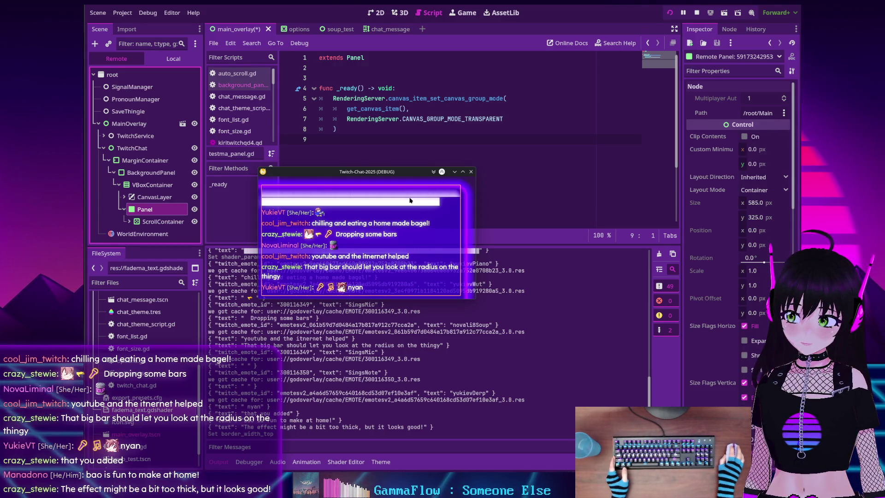
- Set the live Panel's overriding StyleBox top content margin to 20 px
scroll(755, 209, down, 15)
scroll(755, 208, down, 5)
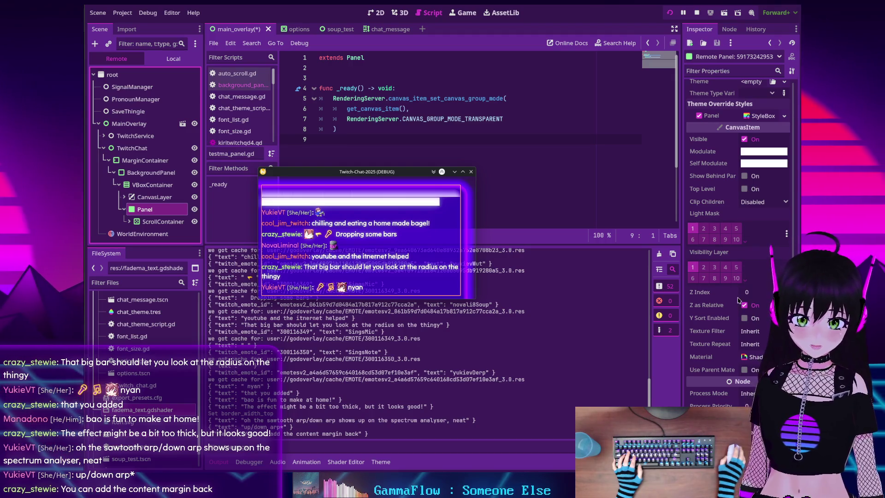
scroll(737, 300, down, 2)
scroll(737, 300, up, 9)
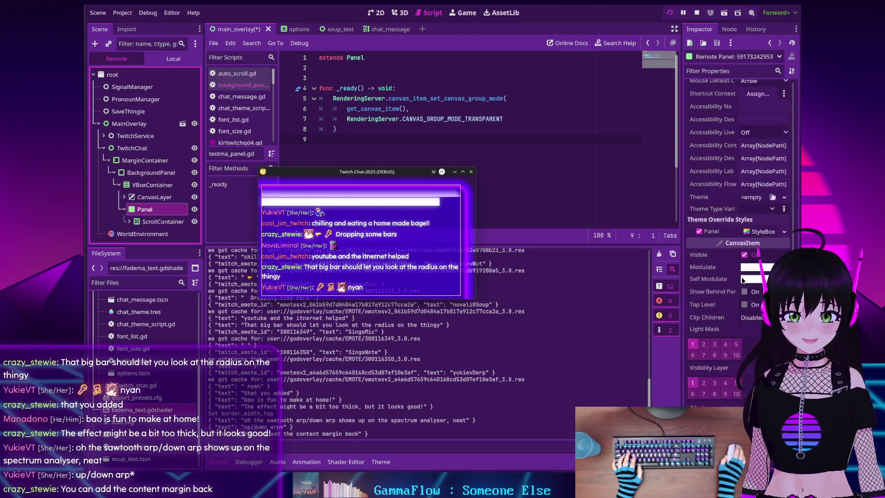
click(754, 279)
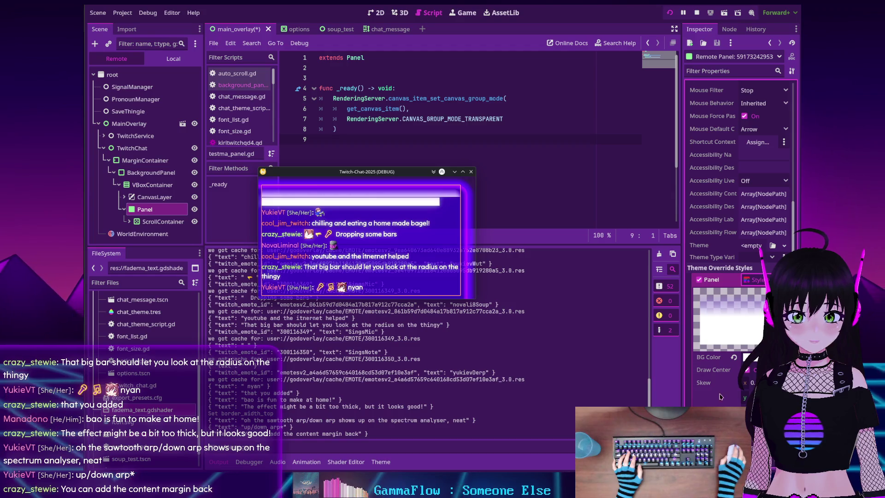
scroll(724, 391, down, 12)
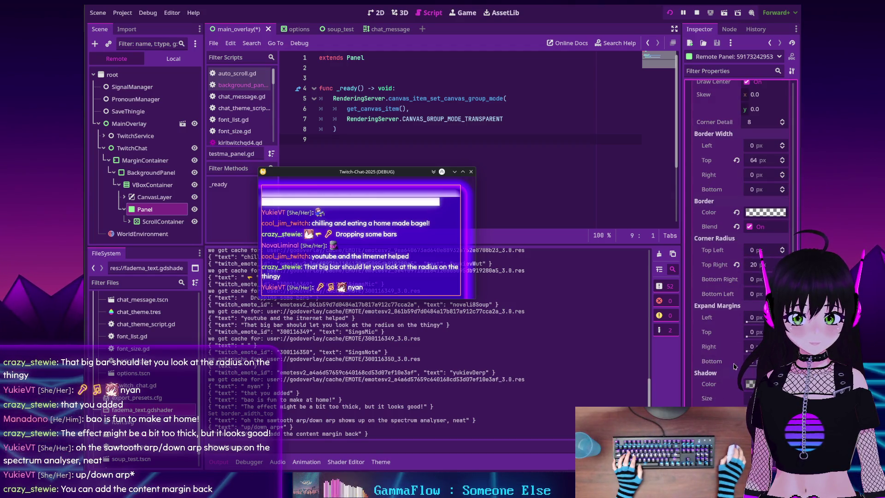
scroll(732, 363, down, 6)
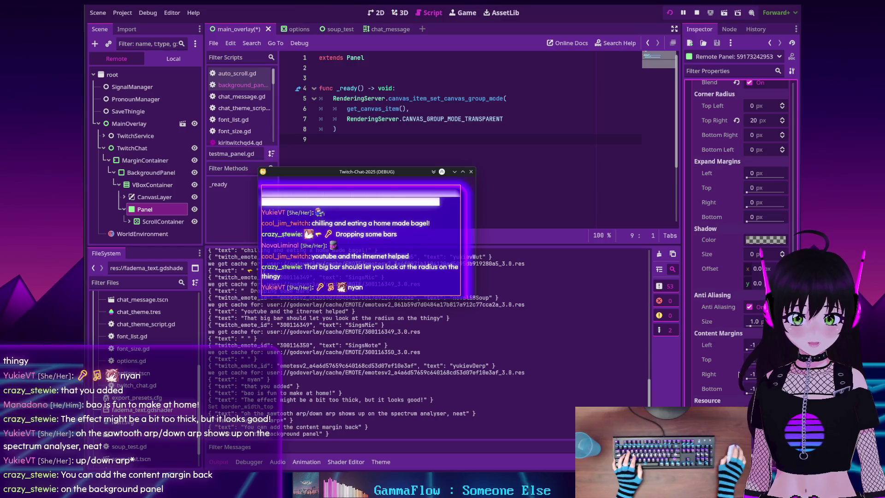
text(20)
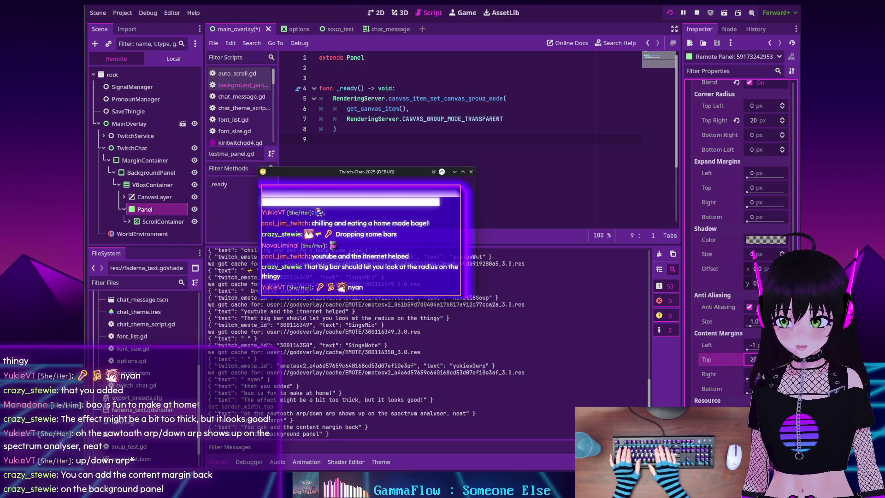
key(Return)
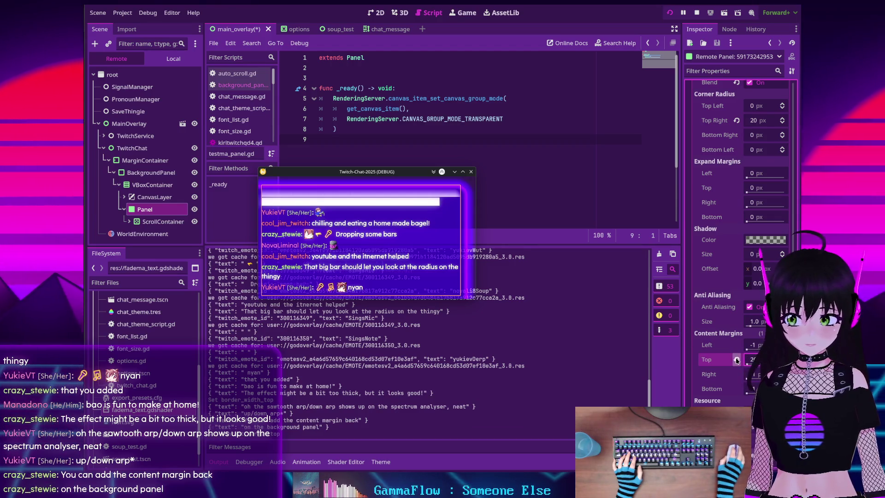
click(147, 160)
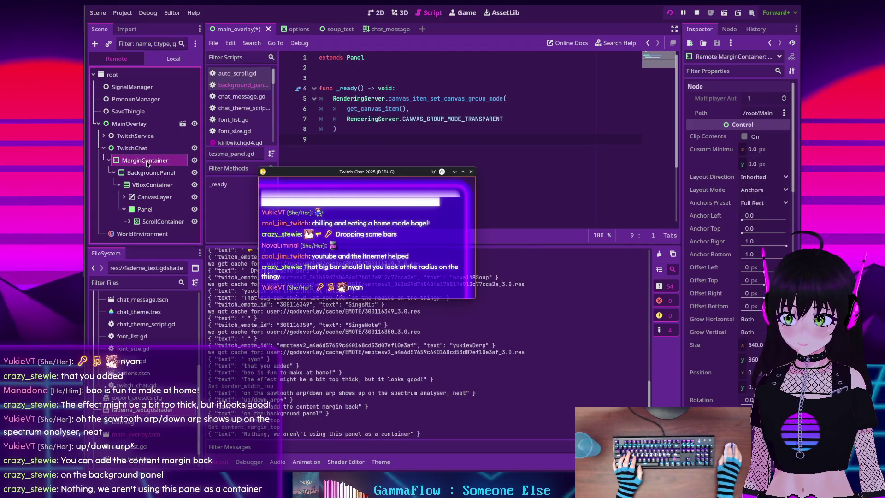
- Enter 25 as the live MarginContainer's Margin Top constant override
scroll(737, 281, down, 10)
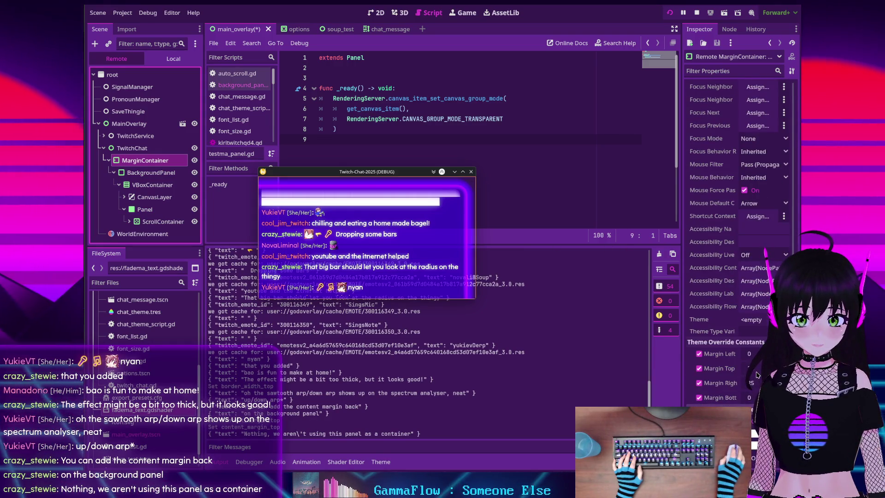
text(7)
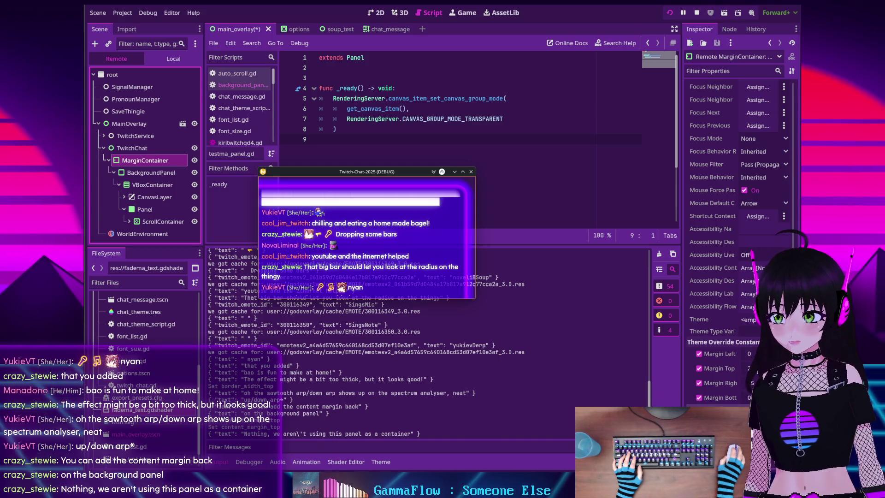
text(25)
key(Return)
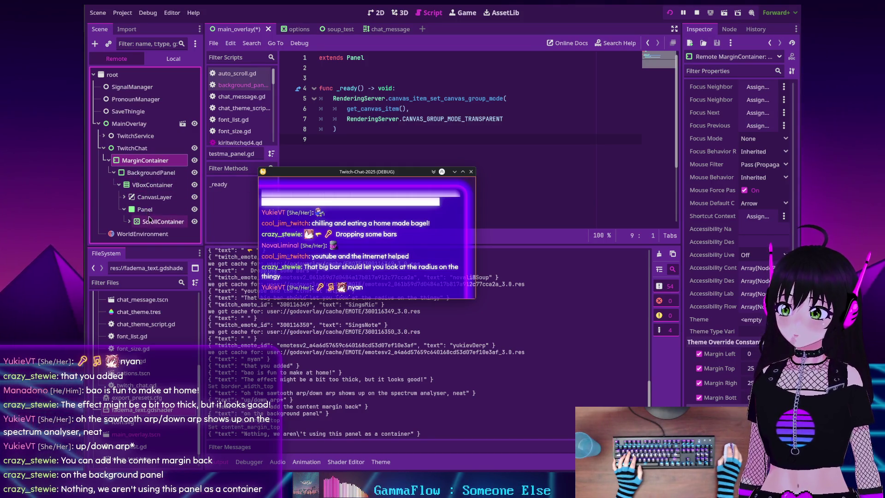
click(148, 177)
scroll(771, 256, down, 15)
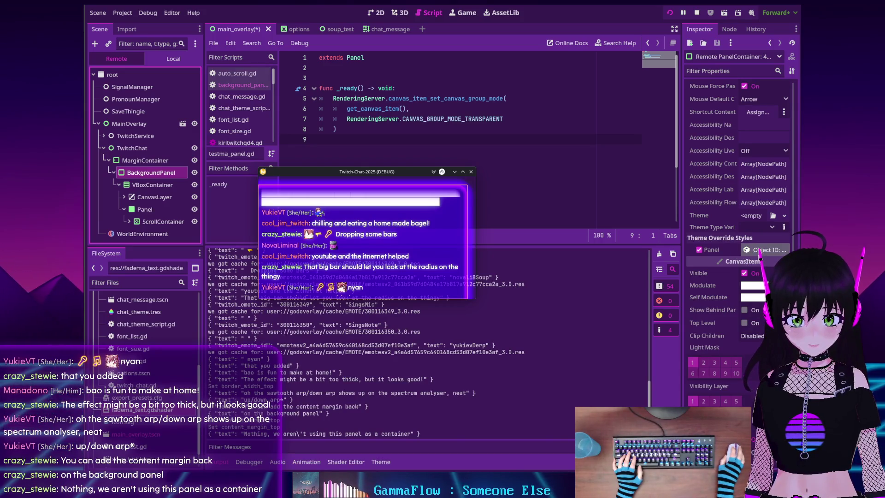
- Set the BackgroundPanel StyleBoxFlat's top content margin to 20, then lower it to 10
click(760, 254)
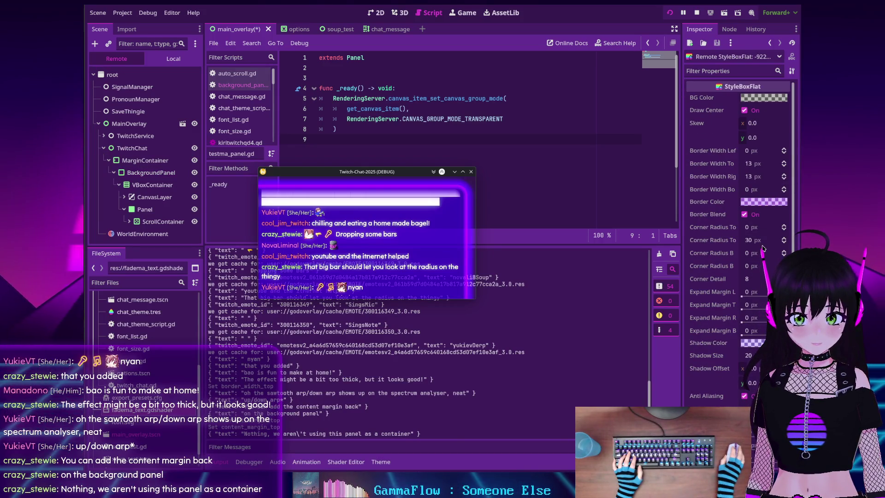
scroll(724, 323, down, 3)
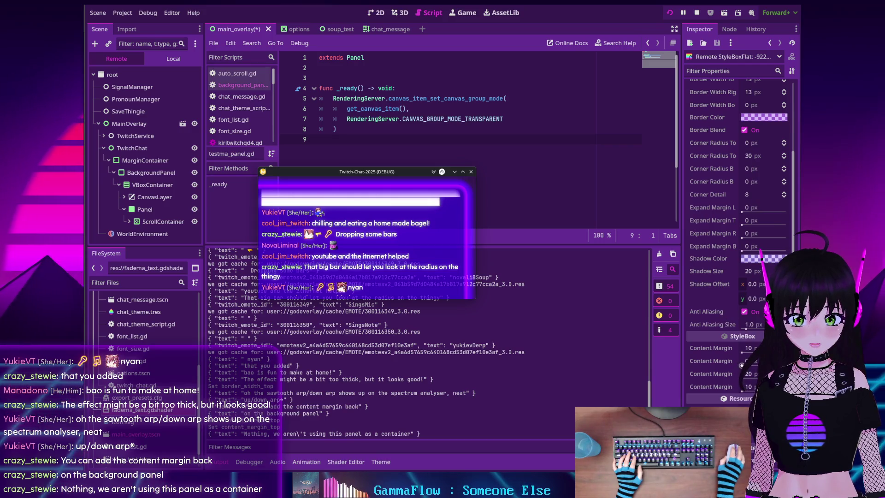
text(20)
key(Return)
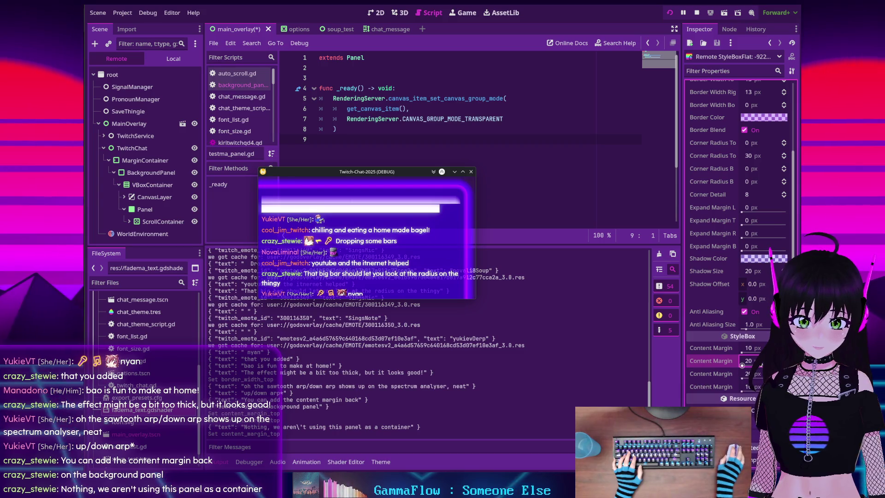
text(10)
key(Return)
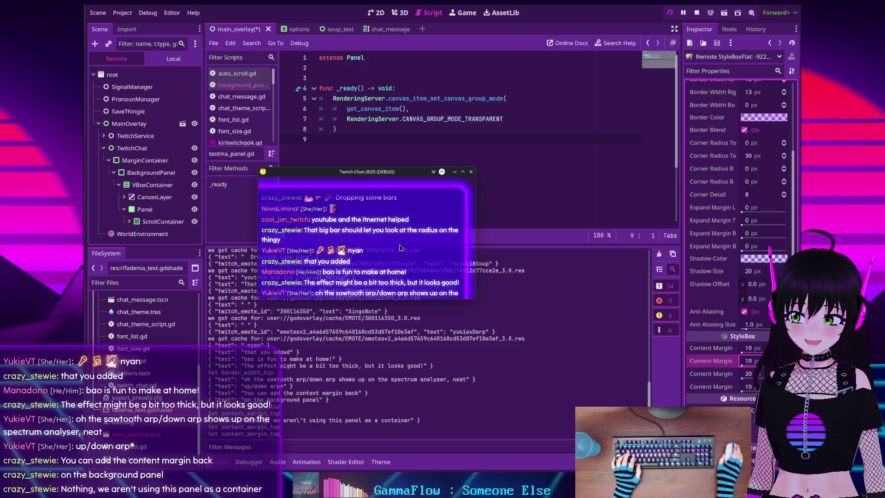
- Try a 60 px top-right corner radius, then undo it back to 30 px
scroll(400, 248, up, 2)
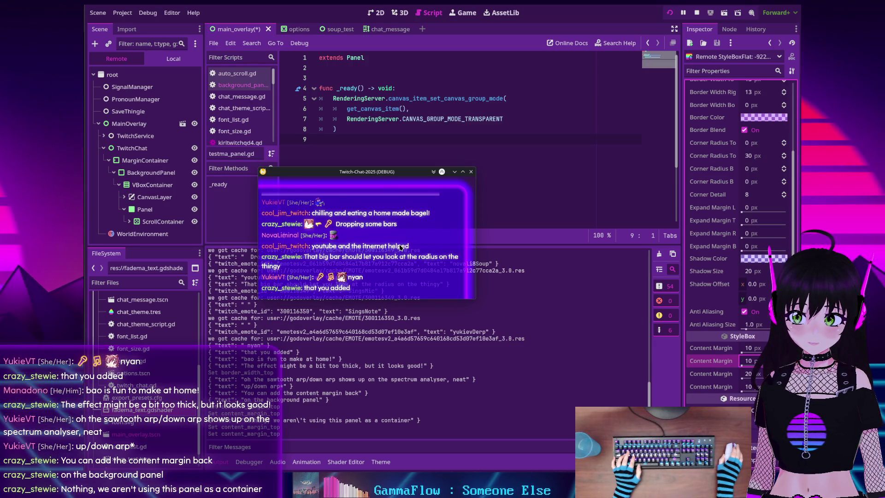
scroll(400, 247, up, 1)
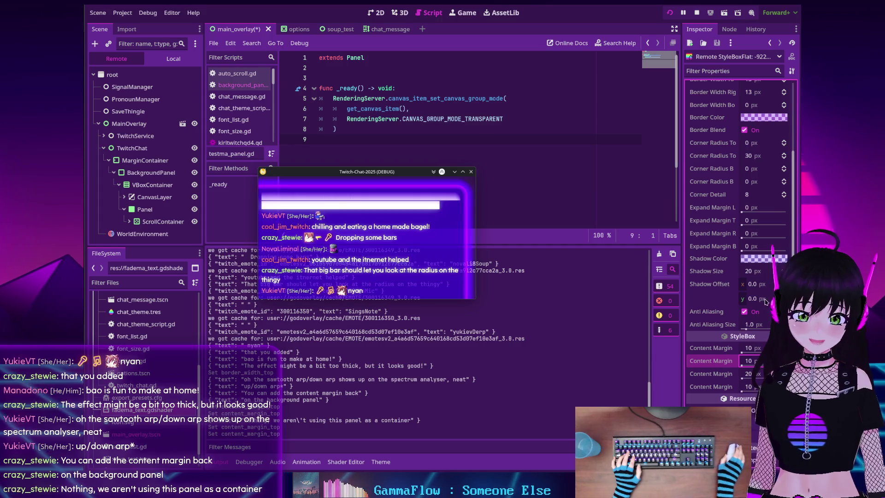
scroll(746, 298, up, 4)
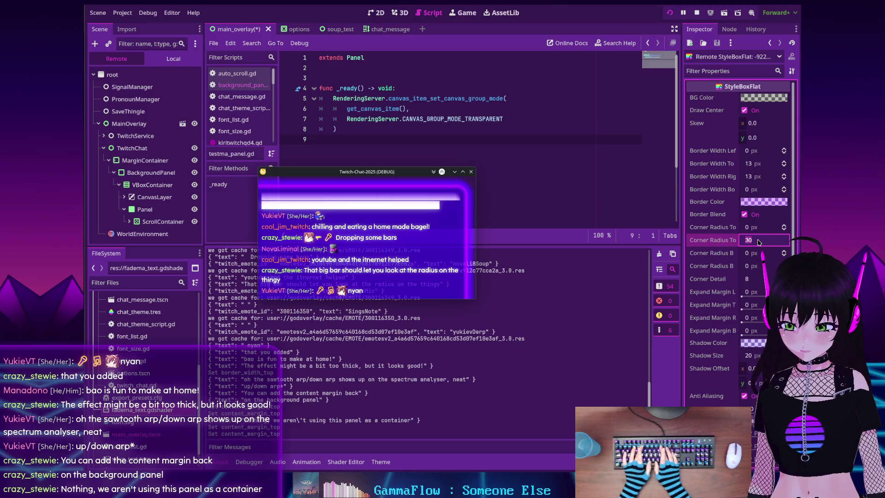
text(60)
key(Return)
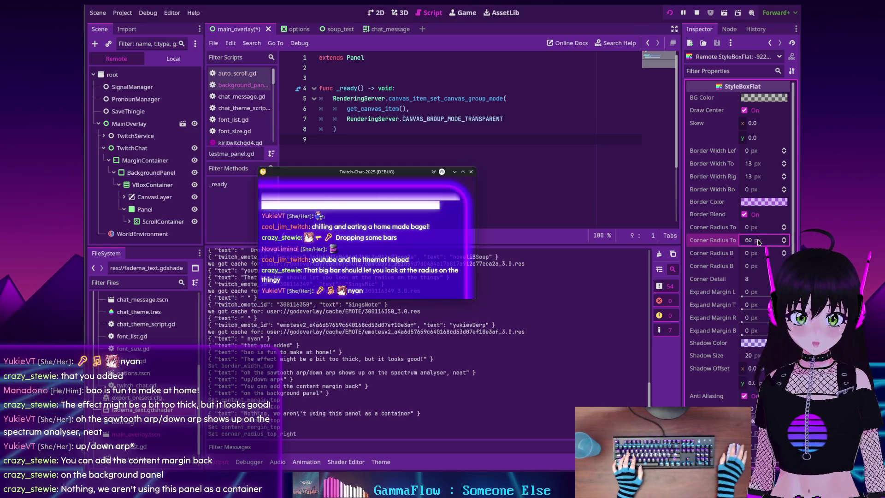
key(ctrl+z)
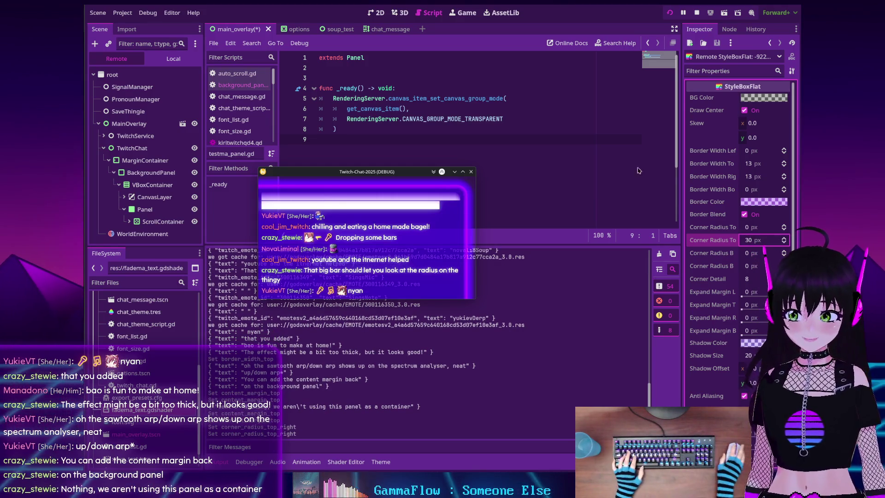
click(145, 209)
- Set the live Panel style's top-right corner radius to 30 px
scroll(728, 259, down, 5)
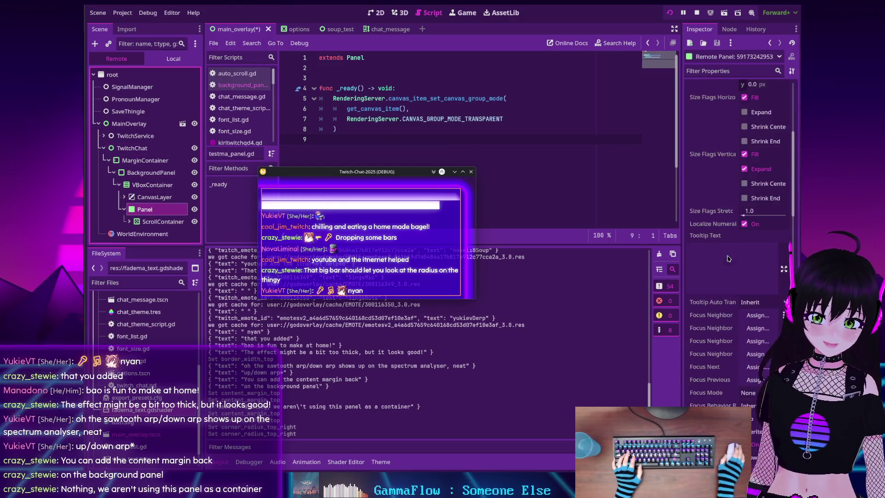
scroll(728, 258, up, 5)
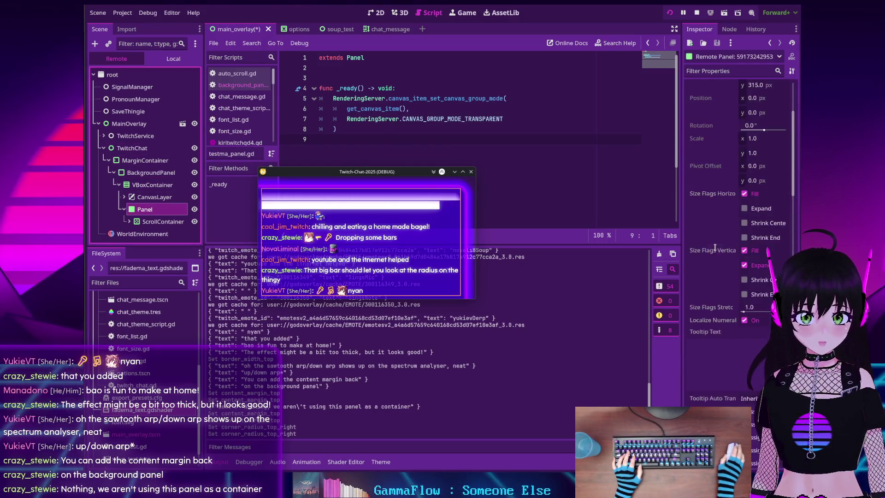
scroll(728, 253, down, 15)
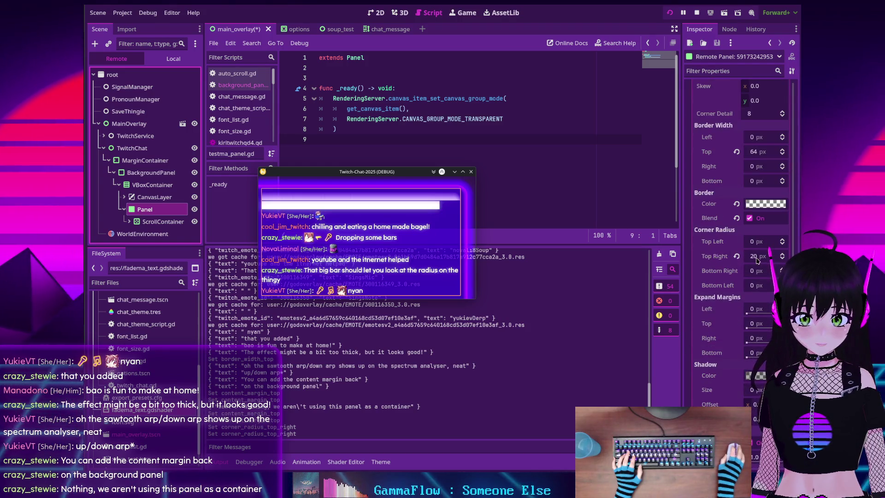
click(756, 256)
text(3)
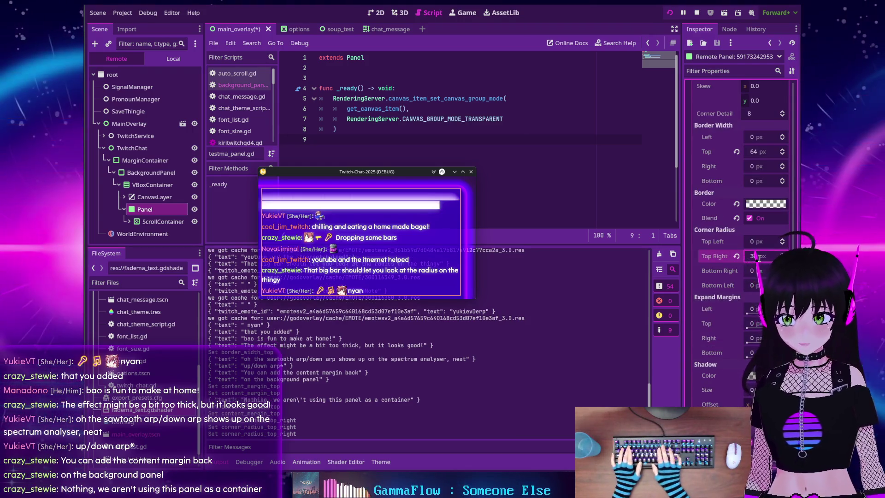
text(0)
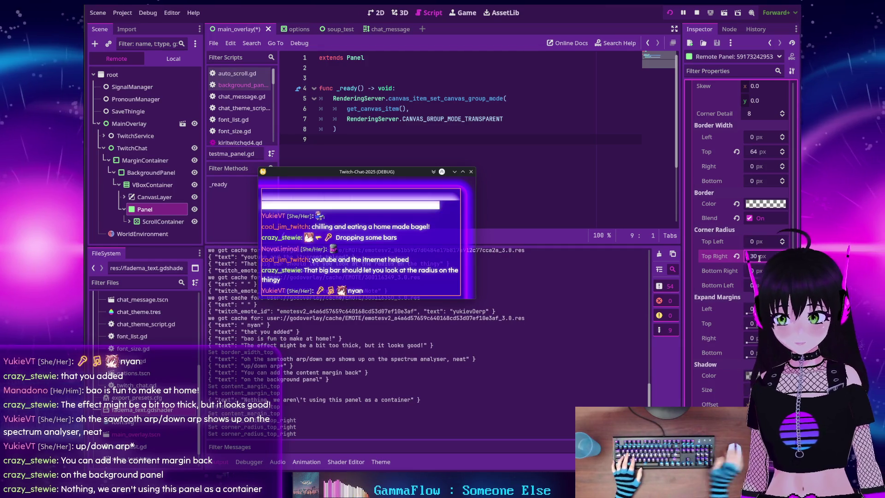
key(Return)
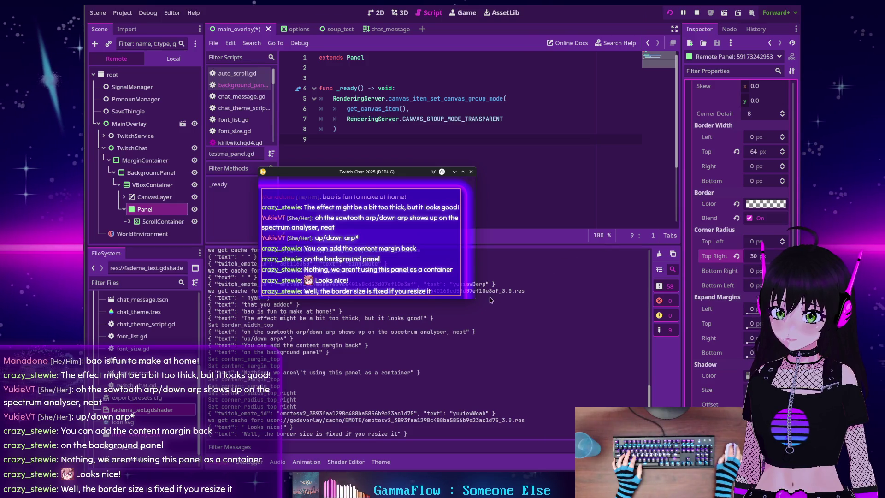
- Shrink and enlarge the running chat window to test the border, then stop the game
mouse_move(475, 302)
mouse_down()
mouse_move(488, 276)
mouse_move(486, 285)
mouse_move(467, 273)
mouse_move(518, 251)
mouse_move(499, 244)
mouse_move(452, 282)
mouse_move(451, 363)
mouse_move(456, 267)
mouse_move(451, 319)
mouse_move(442, 278)
mouse_move(481, 396)
mouse_move(578, 397)
mouse_move(557, 405)
mouse_move(568, 424)
mouse_move(569, 405)
mouse_move(562, 414)
mouse_move(574, 420)
mouse_move(556, 400)
mouse_move(526, 293)
mouse_move(477, 274)
mouse_up()
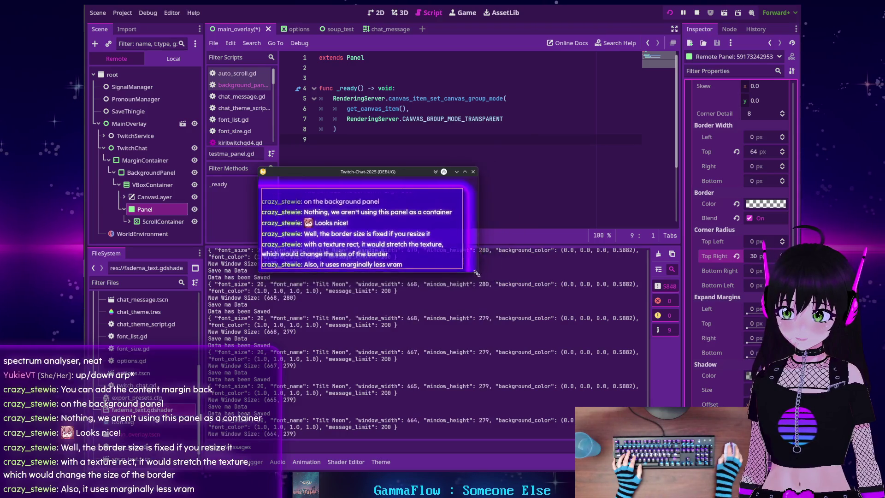
mouse_move(491, 303)
mouse_down()
mouse_move(479, 279)
mouse_move(466, 280)
mouse_move(509, 356)
mouse_move(486, 280)
mouse_move(492, 328)
mouse_move(476, 291)
mouse_up()
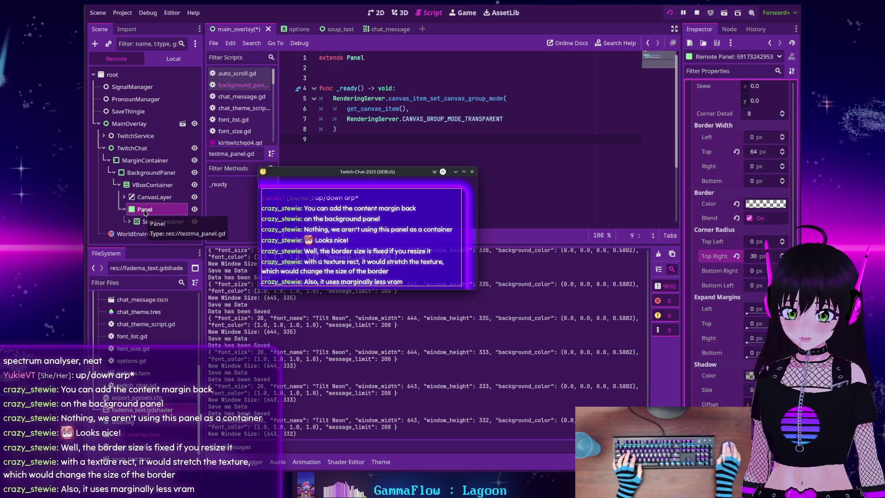
key(F8)
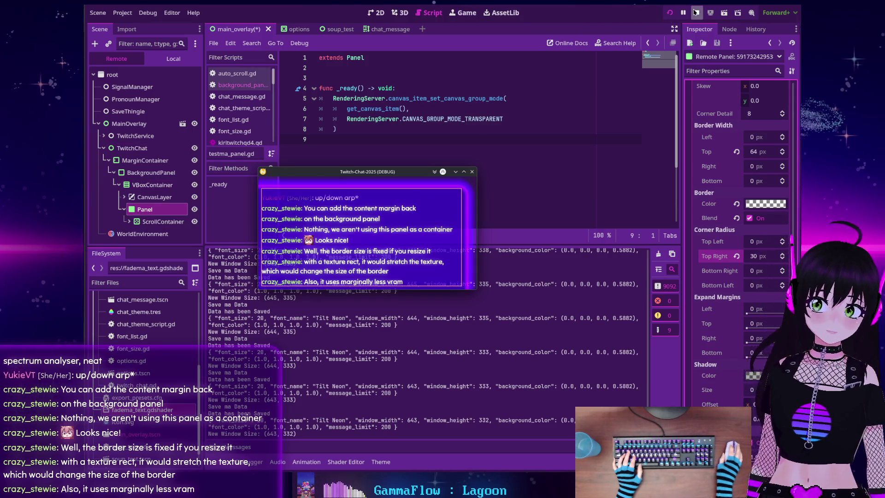
- Select the Panel node, check its top-right corner radius, and open background_panel.gd
click(142, 158)
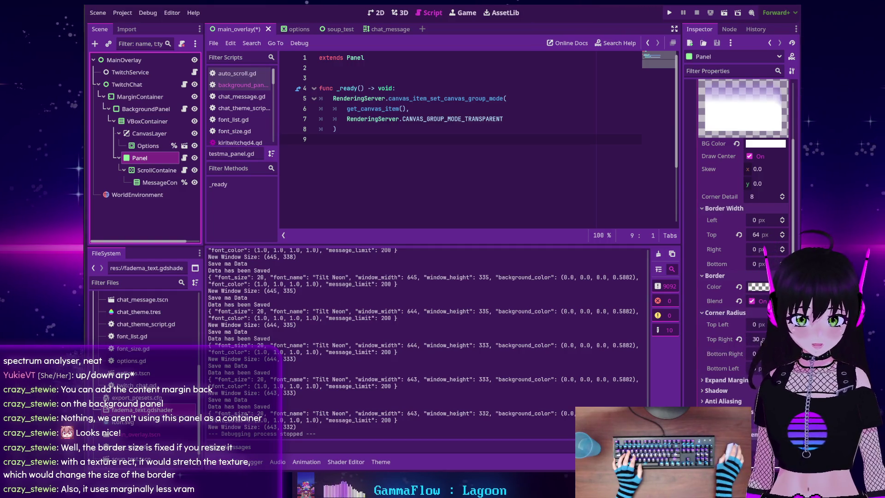
click(759, 338)
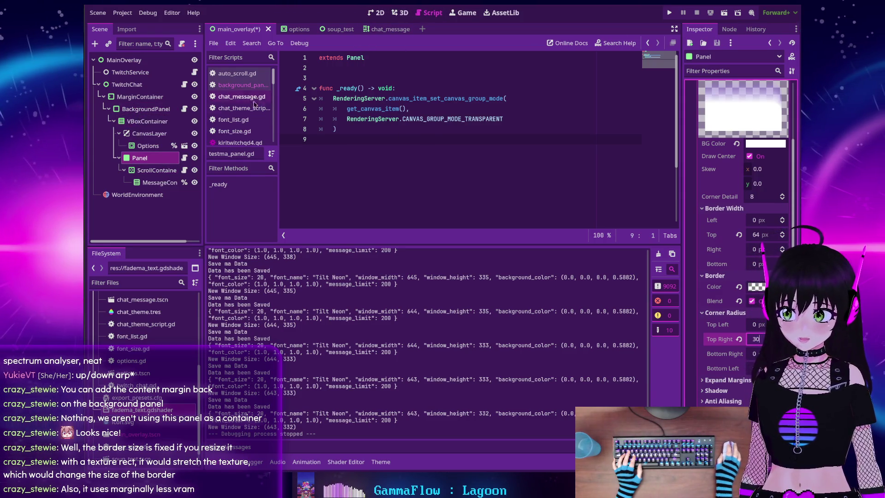
click(242, 85)
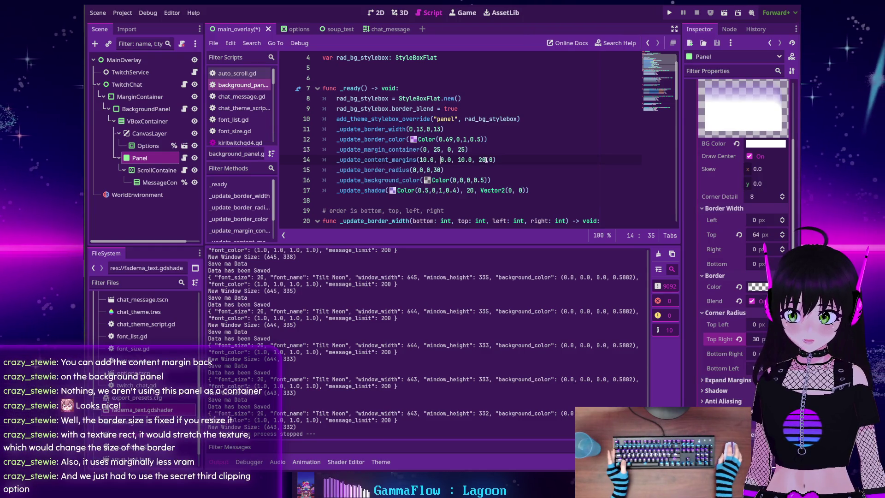
- Change line 14's second _update_content_margins argument to 10.0 and save the script
text(1)
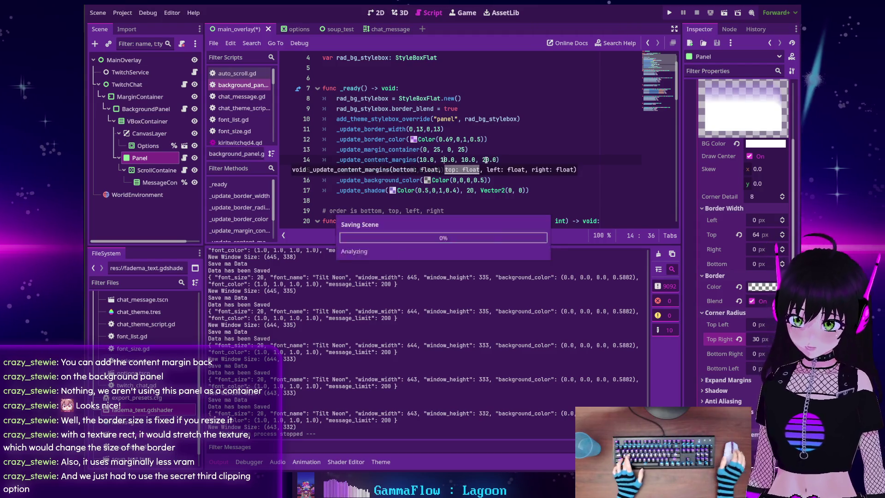
key(ctrl+s)
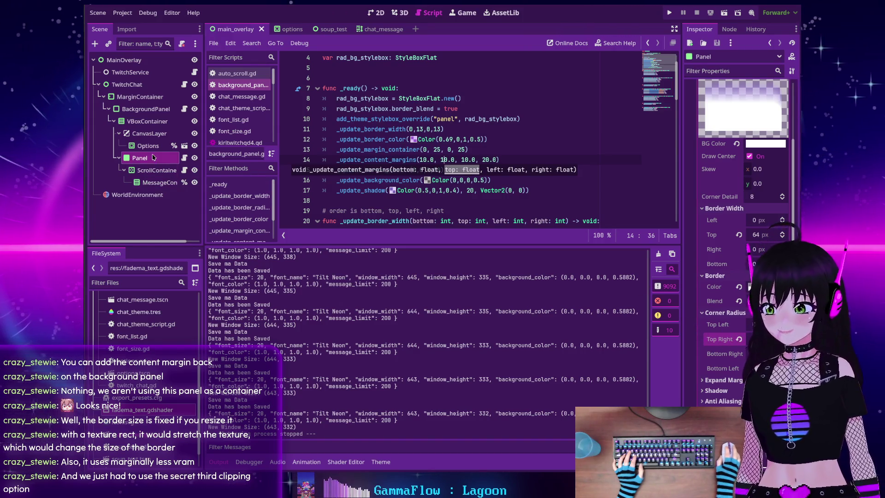
scroll(712, 278, down, 4)
scroll(712, 279, down, 10)
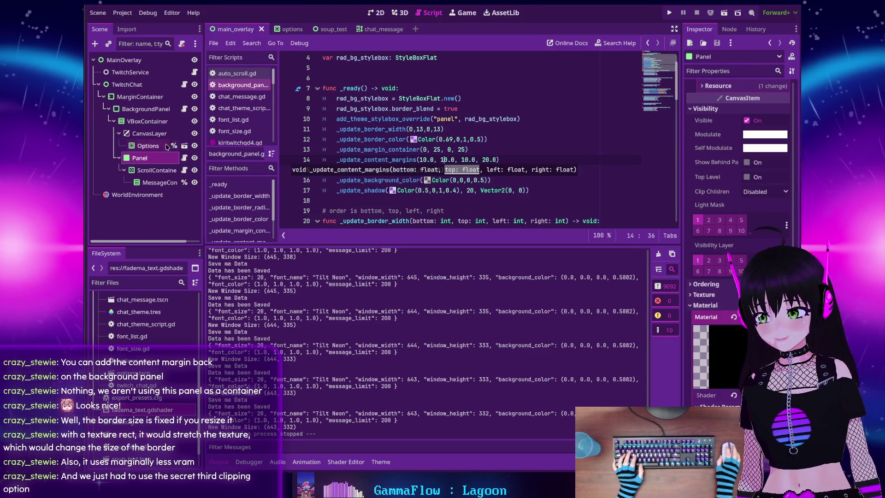
- In testma_panel.gd, look up the help for canvas_item_set_canvas_group_mode on line 5
click(184, 158)
double_click(368, 99)
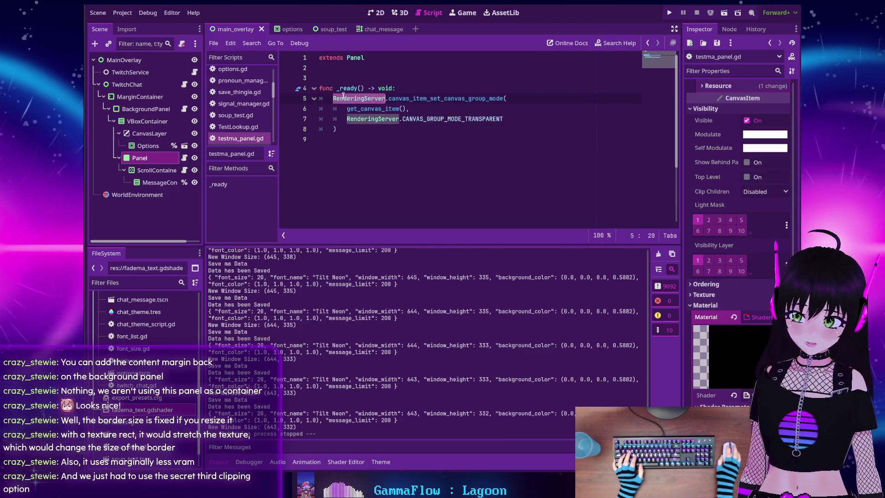
double_click(417, 98)
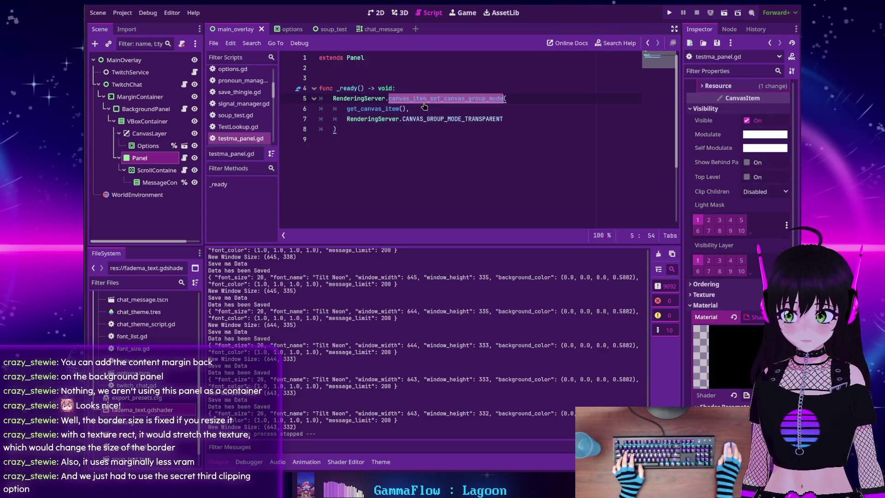
ctrl+click(417, 98)
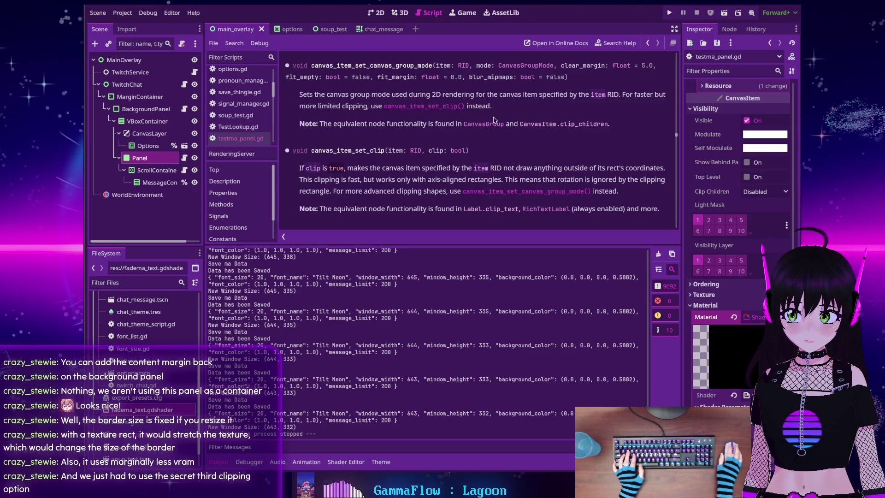
- Read the get_canvas_item documentation and return to the testma_panel.gd script
key(alt+Left)
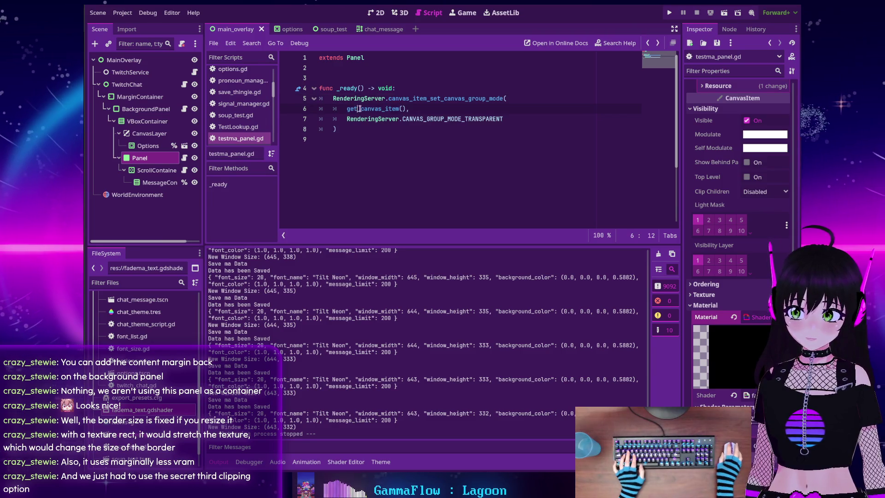
ctrl+click(358, 109)
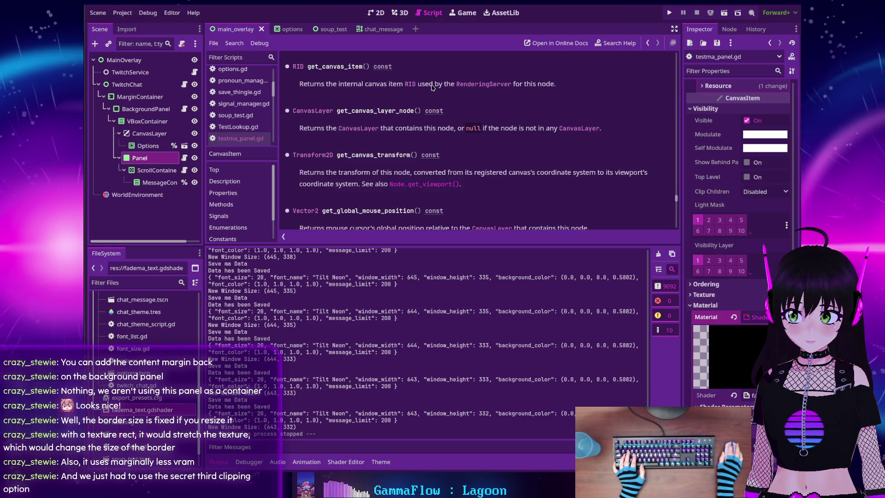
key(alt+Left)
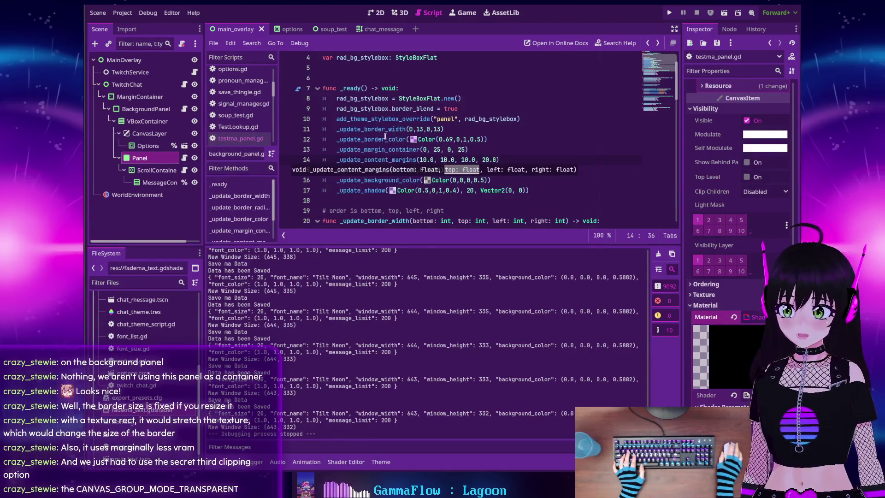
key(alt+Right)
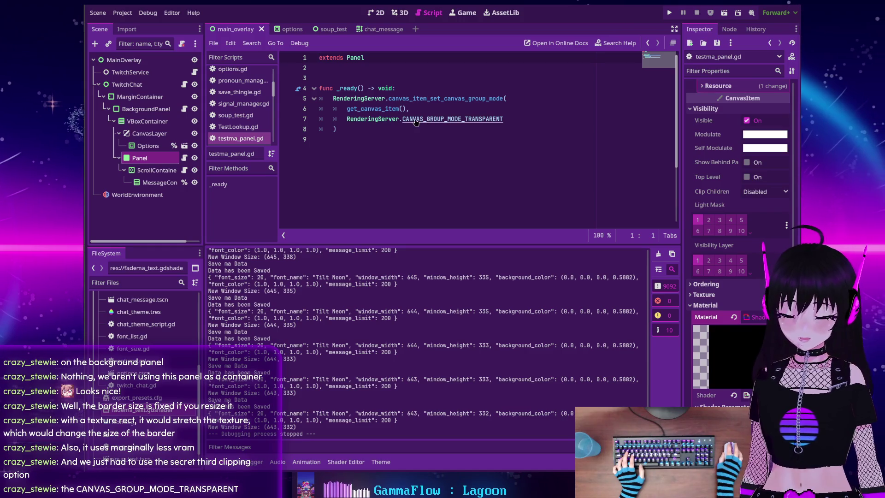
- Read the CANVAS_GROUP_MODE_TRANSPARENT docs and CanvasGroupMode enum, and review Clip Children options unchanged
ctrl+click(414, 120)
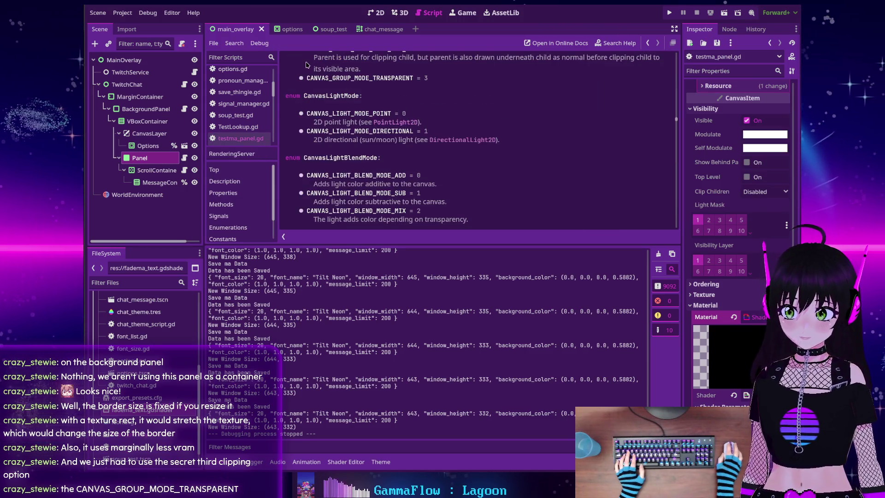
scroll(376, 107, up, 1)
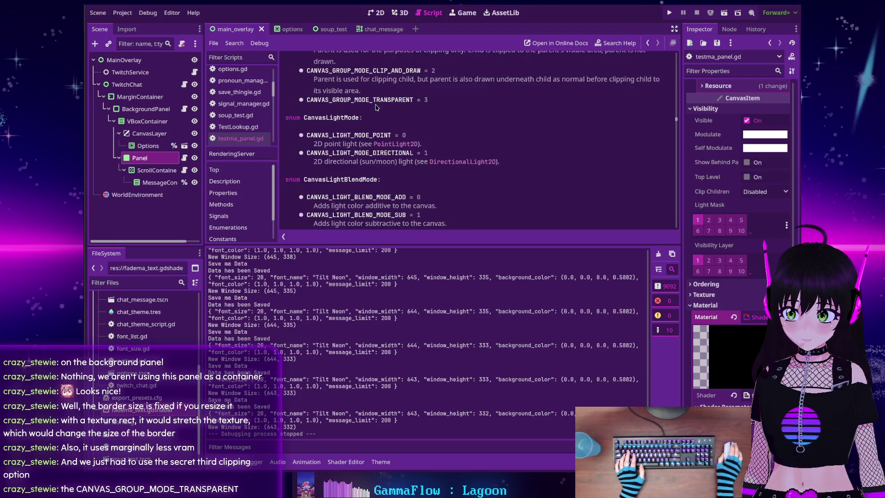
scroll(334, 102, up, 3)
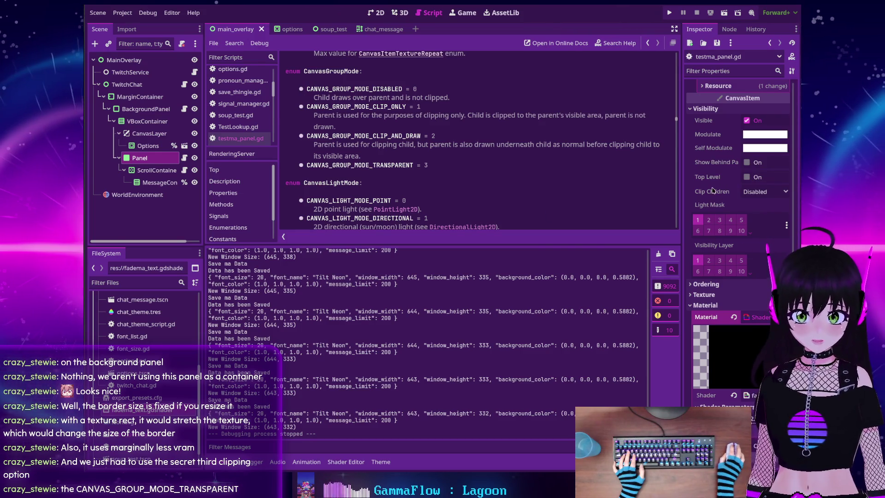
mouse_move(712, 191)
click(767, 193)
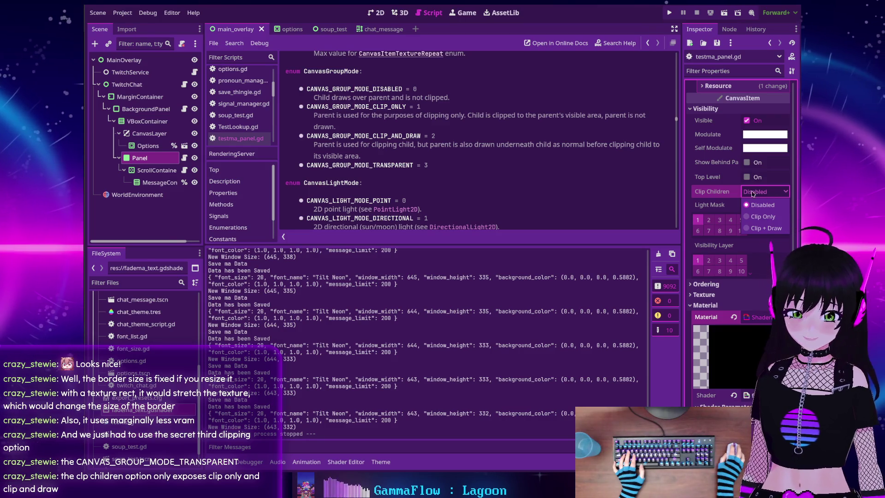
click(709, 194)
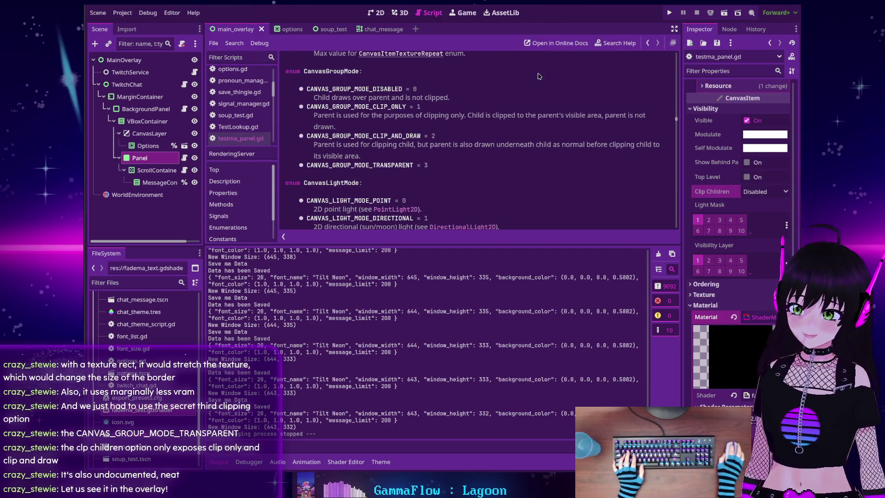
key(F5)
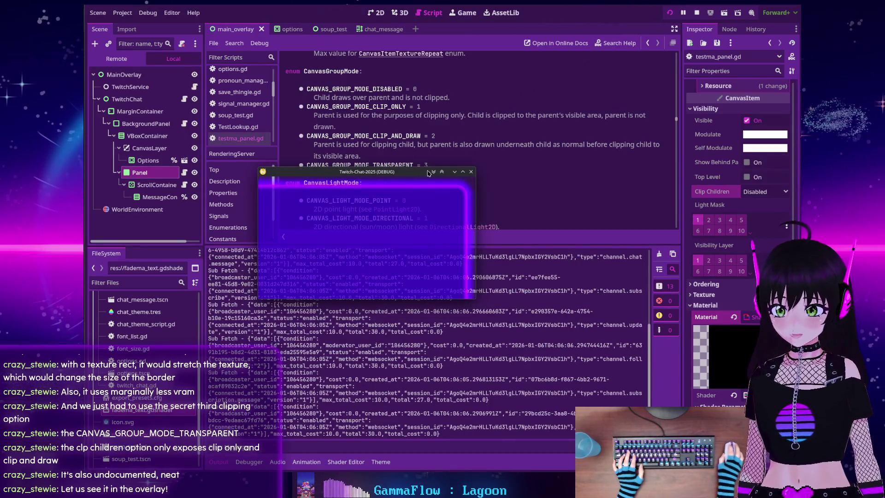
- Close the running chat overlay and briefly open and close Project Settings
click(471, 171)
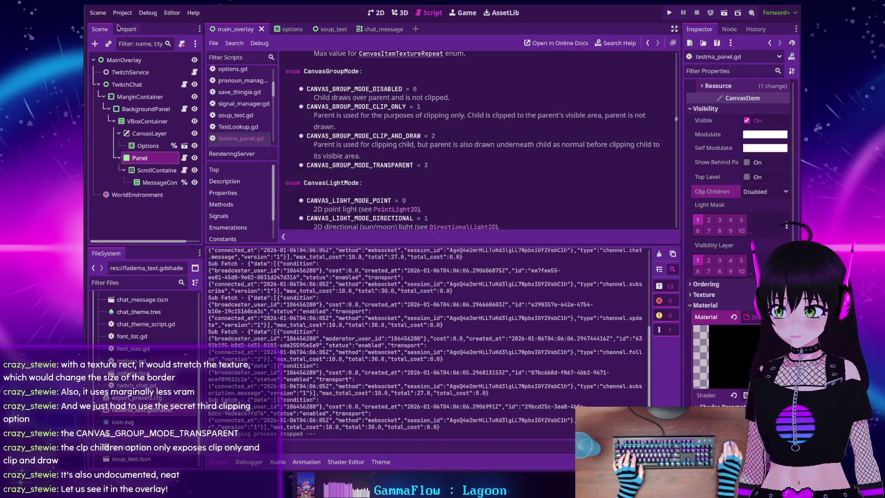
click(122, 13)
click(128, 28)
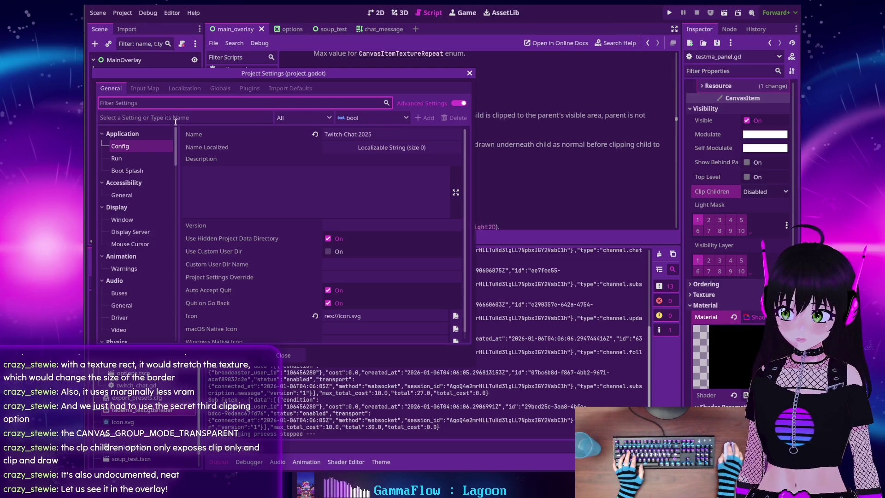
click(470, 74)
- Export with the Linux 2 preset, overwriting Twitch-Chat-2025.x86_64
click(122, 12)
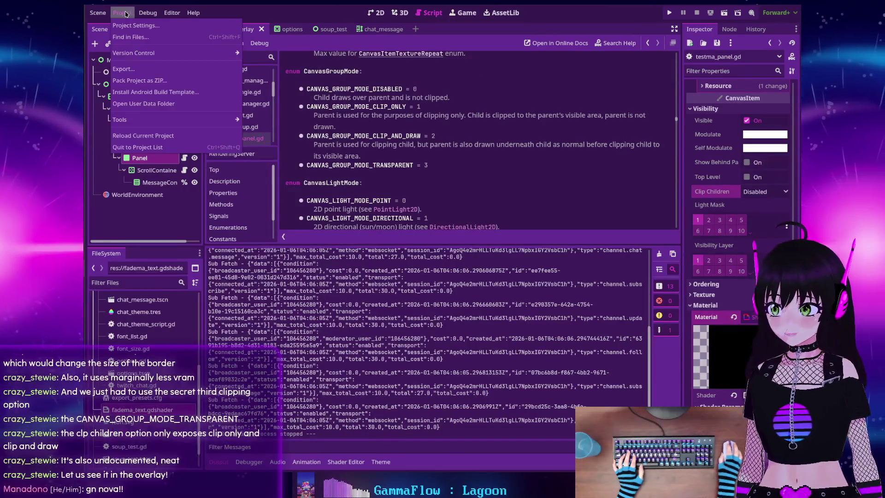
click(124, 69)
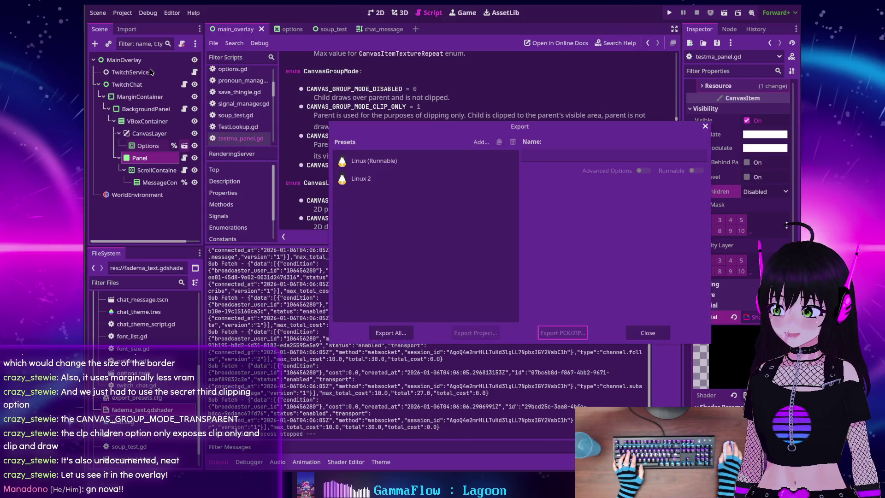
click(366, 181)
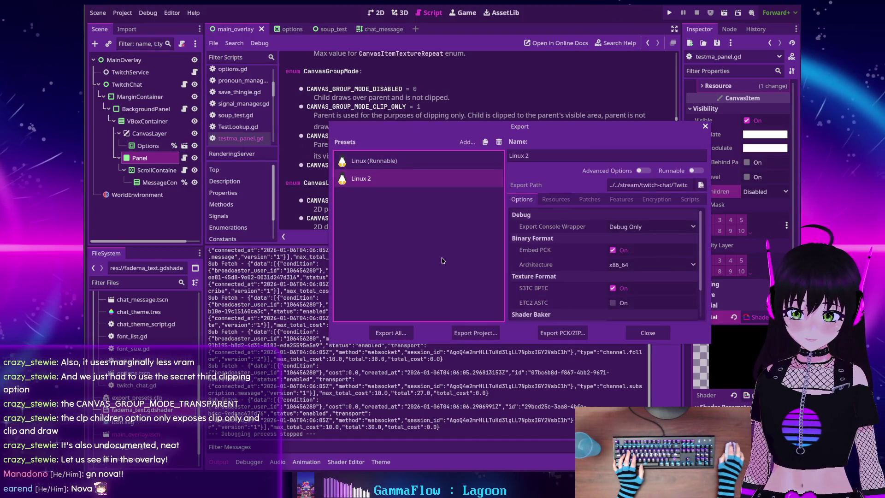
click(475, 333)
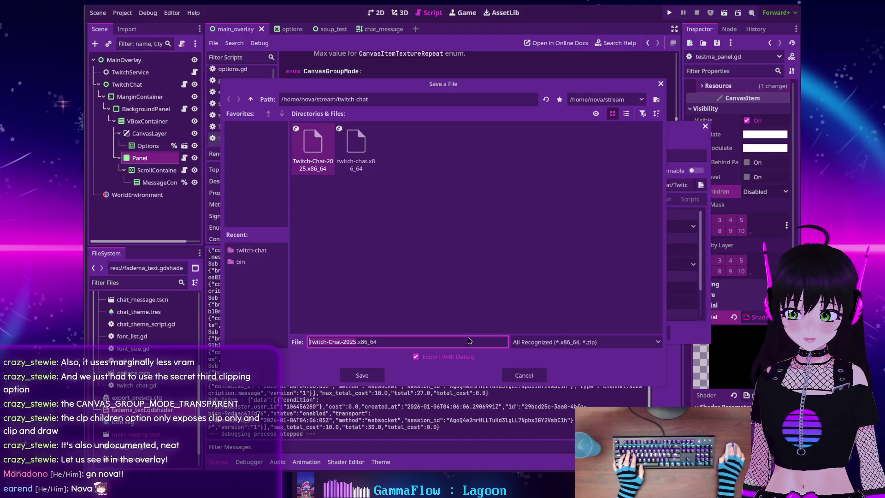
click(354, 376)
click(399, 248)
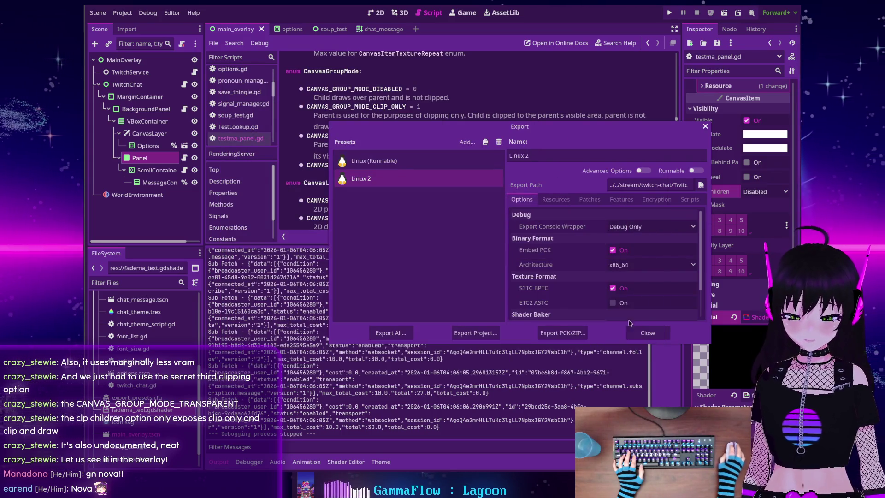
click(644, 335)
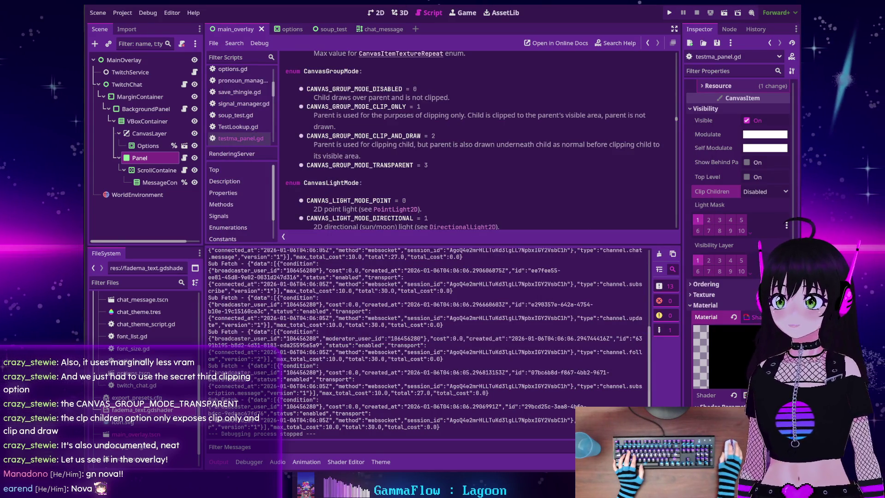